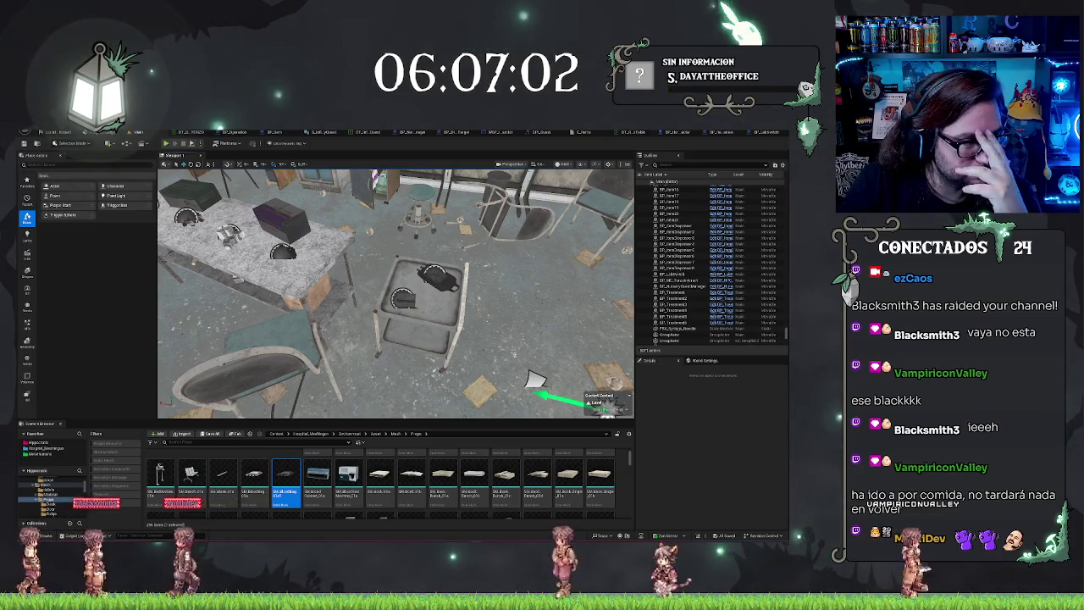
- Fly the camera to the cluttered floor area and open the floor mesh's context menu
drag(395, 292, 330, 276)
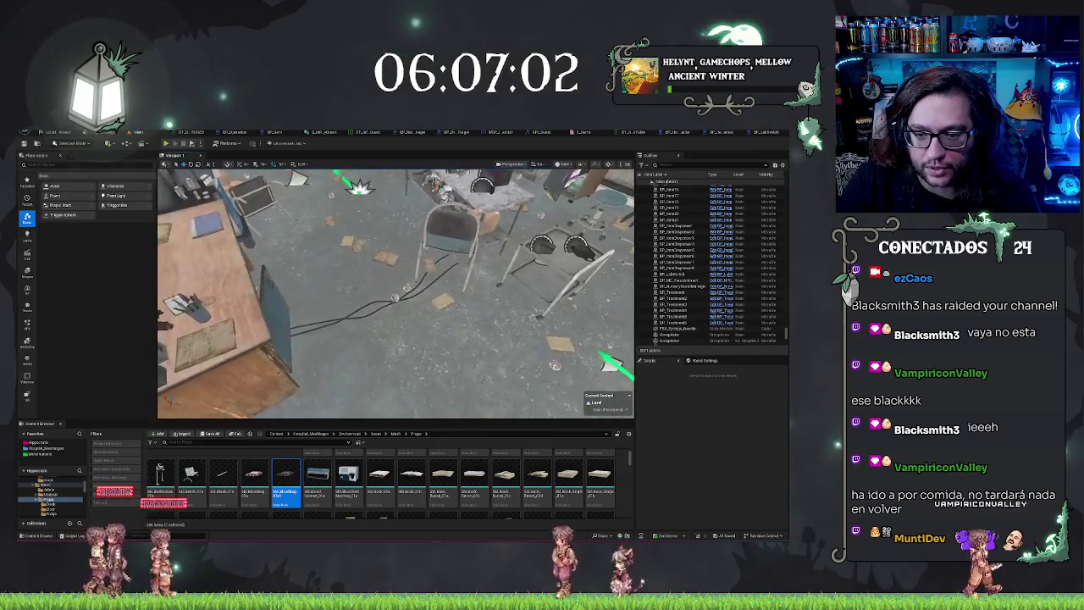
right_click(381, 357)
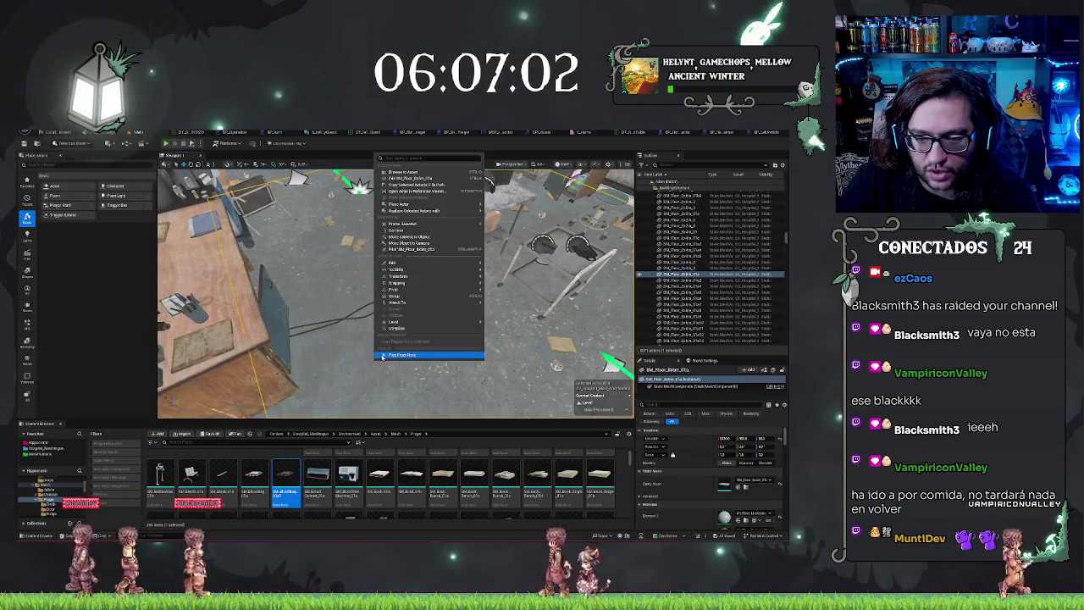
- Play-test the hospital level from the floor spot beside the dispenser table
click(383, 355)
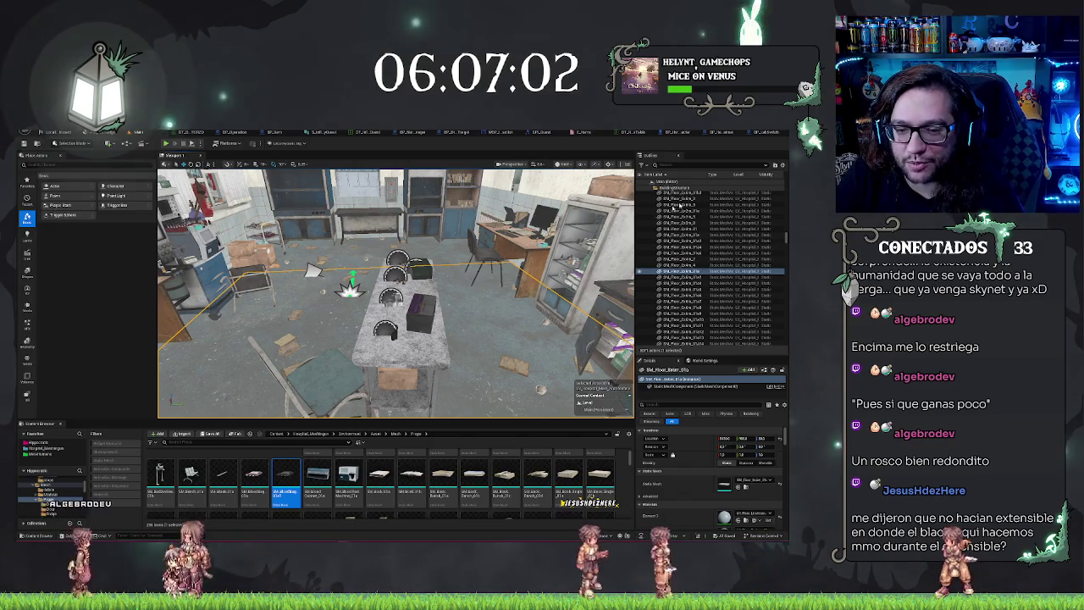
- Stop the play test, clear the floor selection and switch to the BP_HorrorCharacter Event Graph
key(f)
key(Escape)
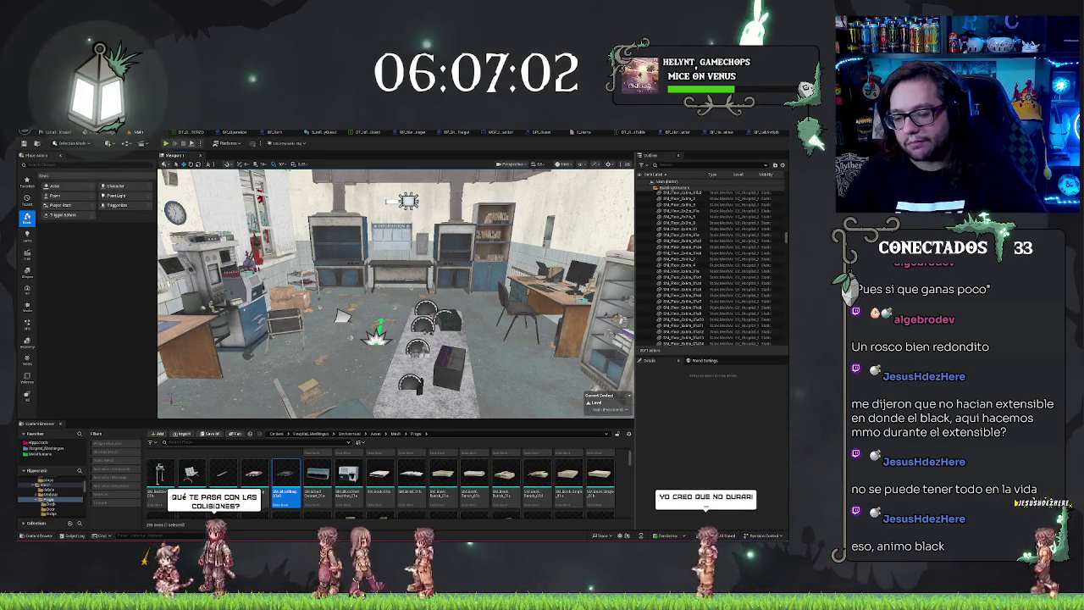
key(alt+Tab)
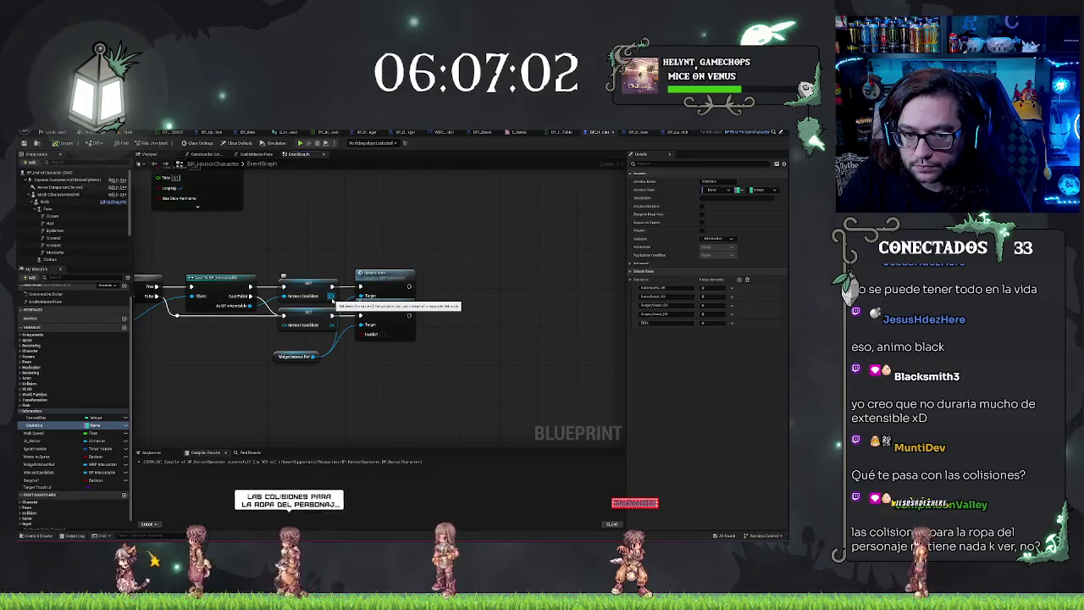
- Place a Print String node in the character graph, reverting the typed 'Overlap' message
mouse_move(331, 297)
mouse_down()
mouse_move(462, 203)
mouse_move(495, 256)
mouse_up()
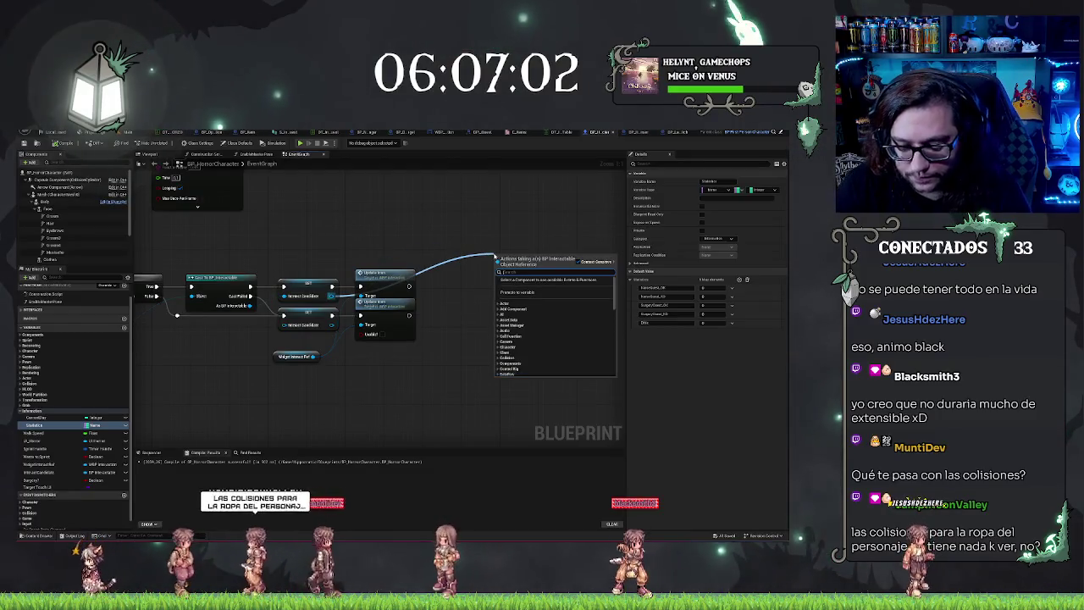
text(stru)
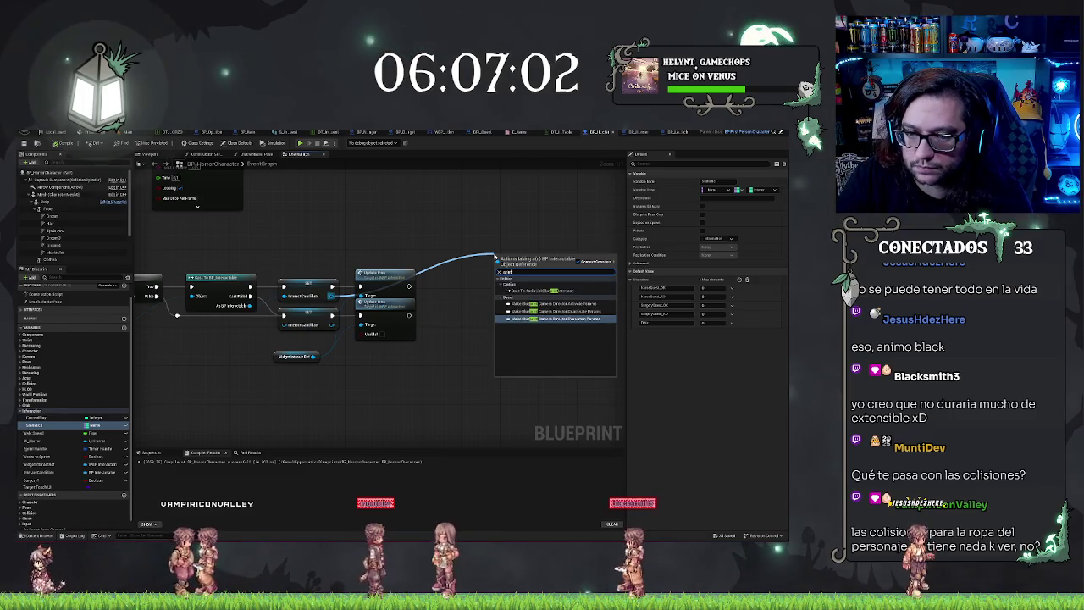
right_click(479, 238)
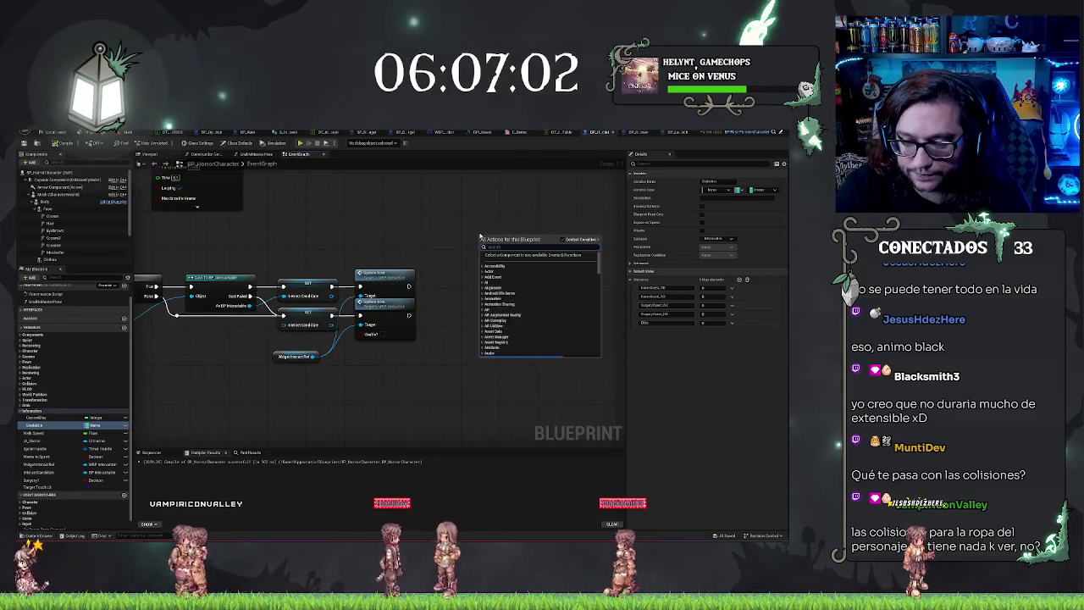
text(print)
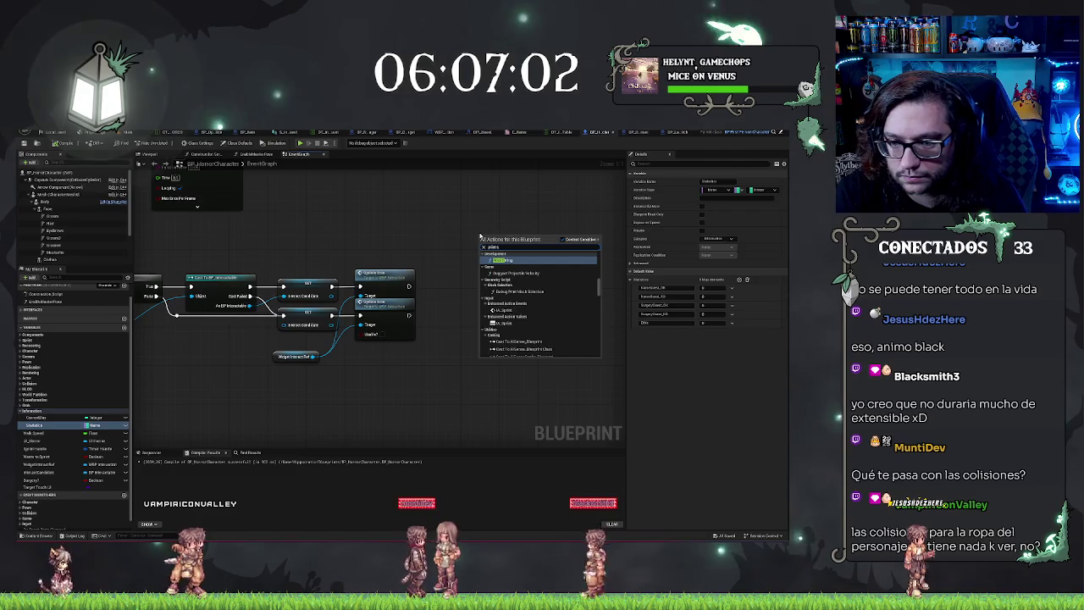
key(Return)
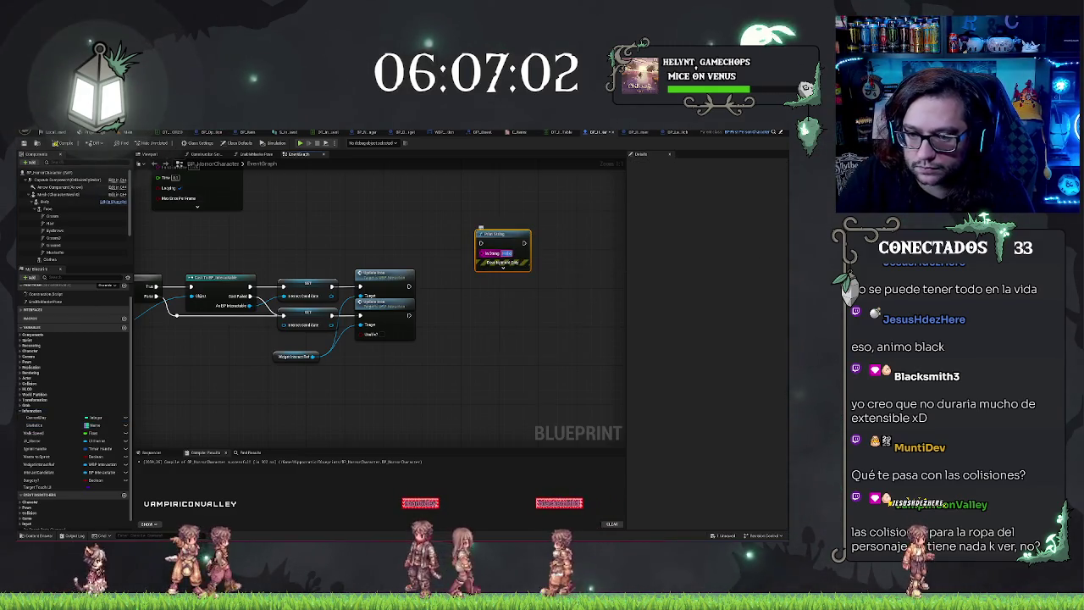
text(Overlap)
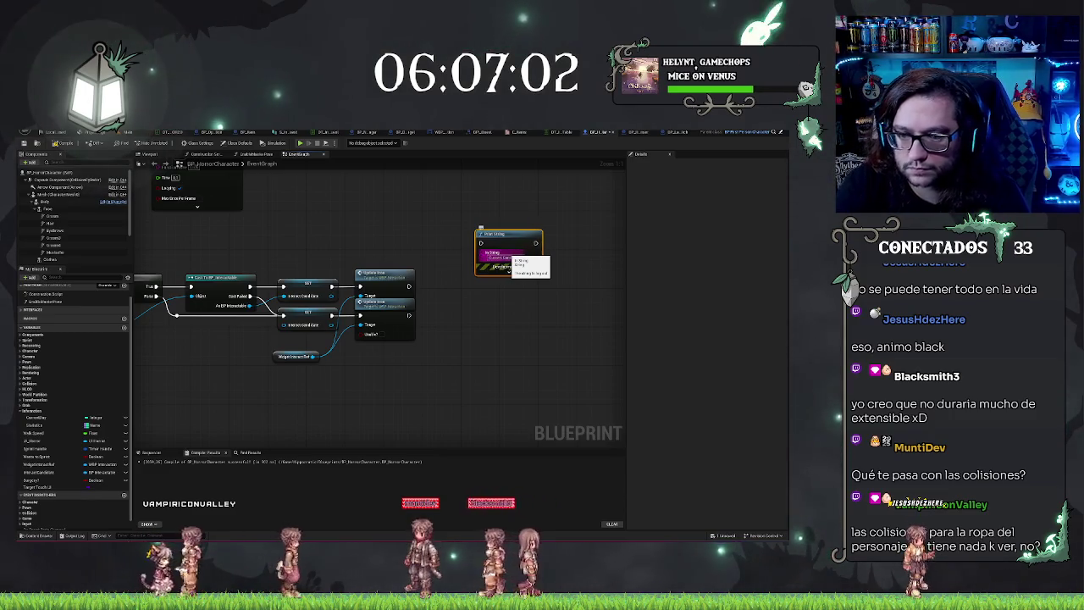
key(Return)
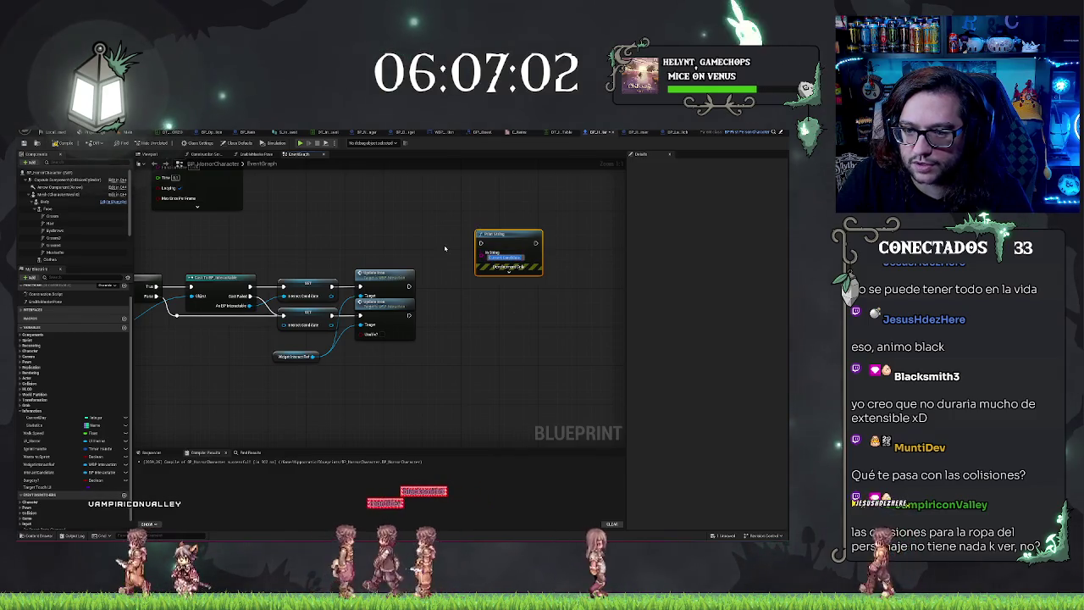
key(ctrl+z)
- Feed Print String's In String from an Append node placed below it
drag(478, 247, 434, 250)
text(appe)
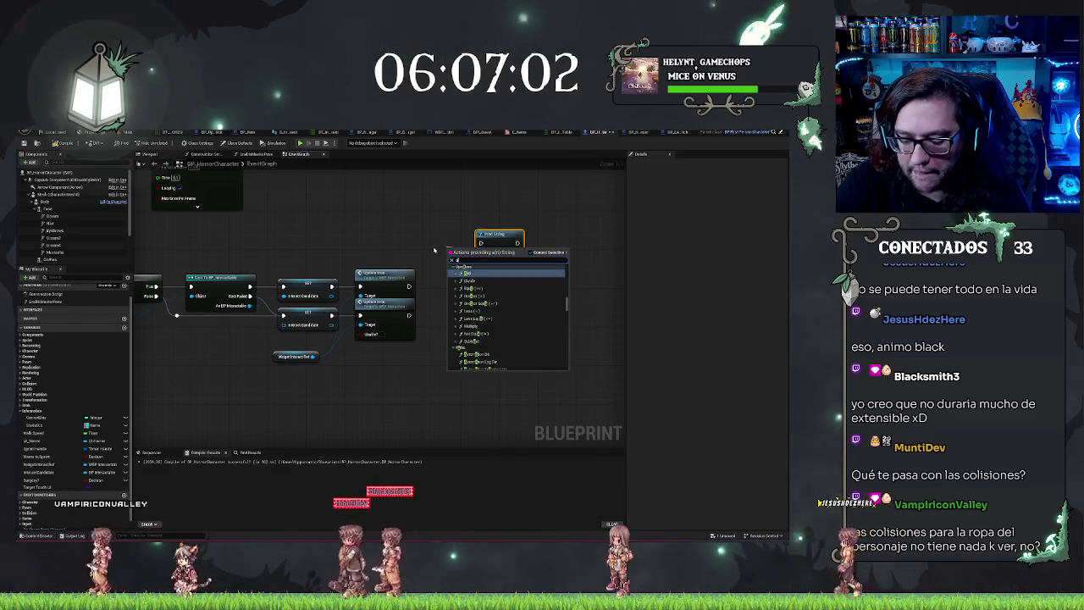
key(Return)
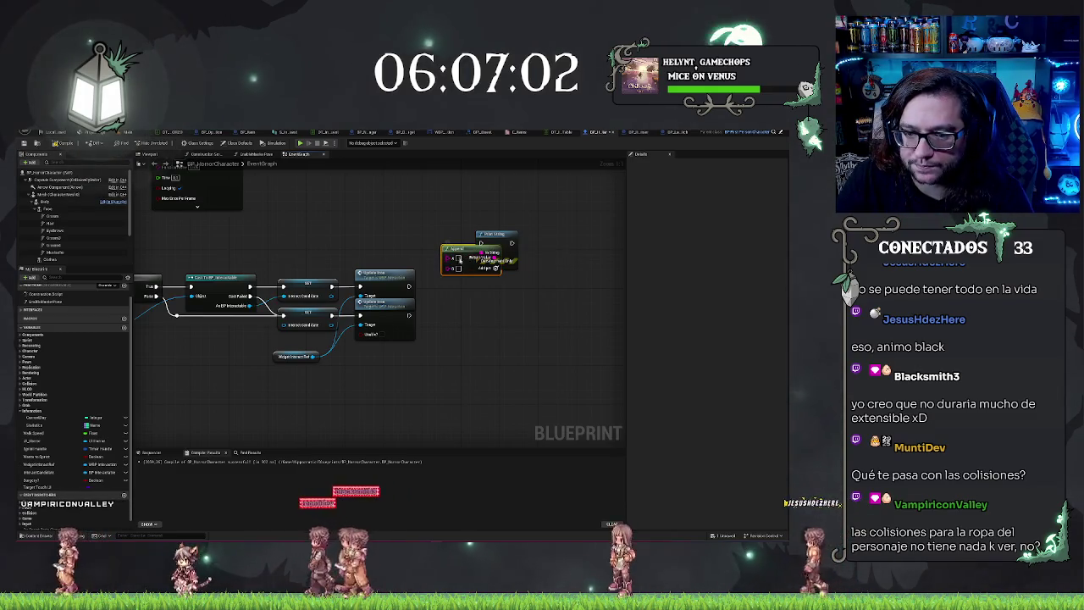
drag(464, 249, 483, 301)
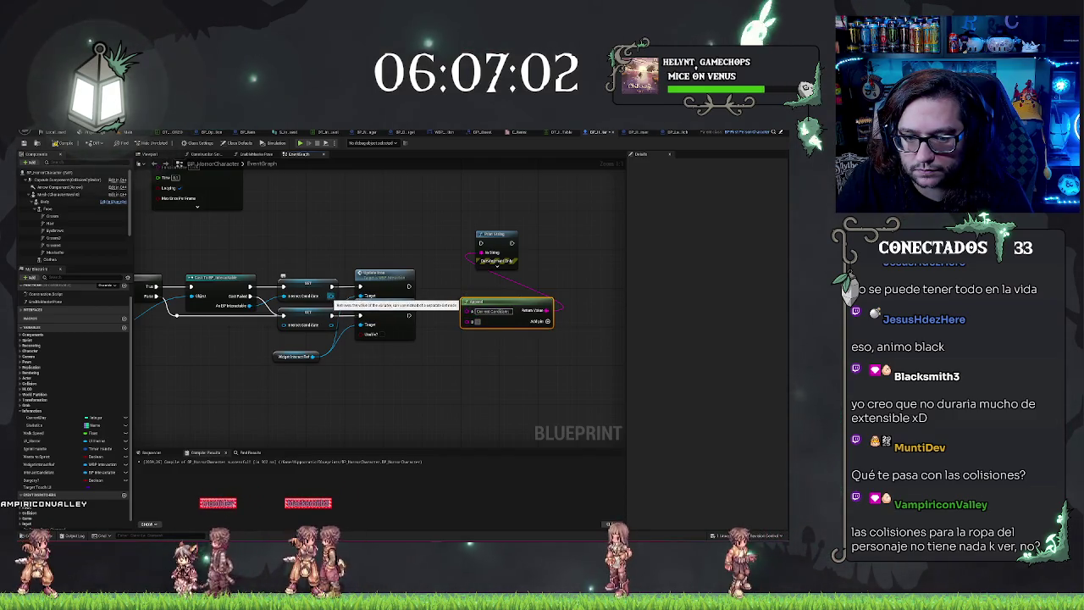
- Add Get Interact Candidate → Get Display Name and run Print String after Update Icon
click(310, 357)
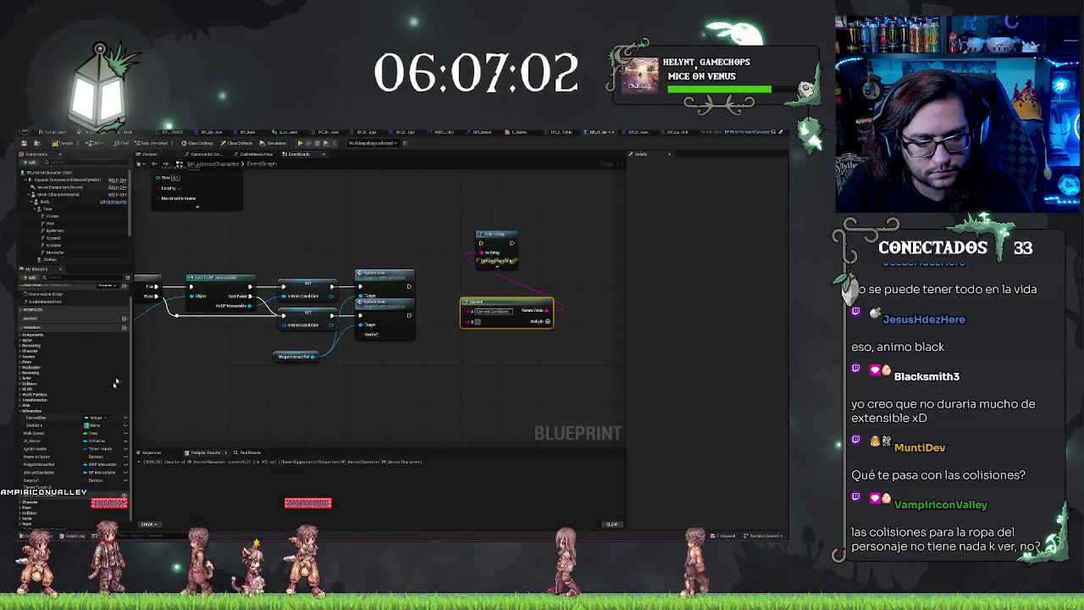
right_click(424, 373)
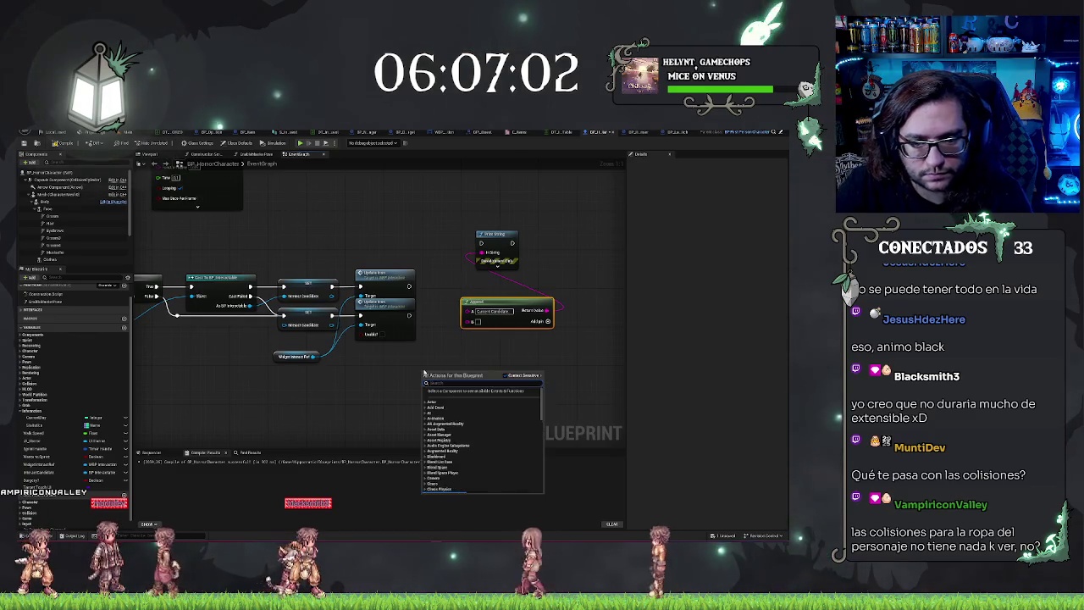
text(getinteractcand)
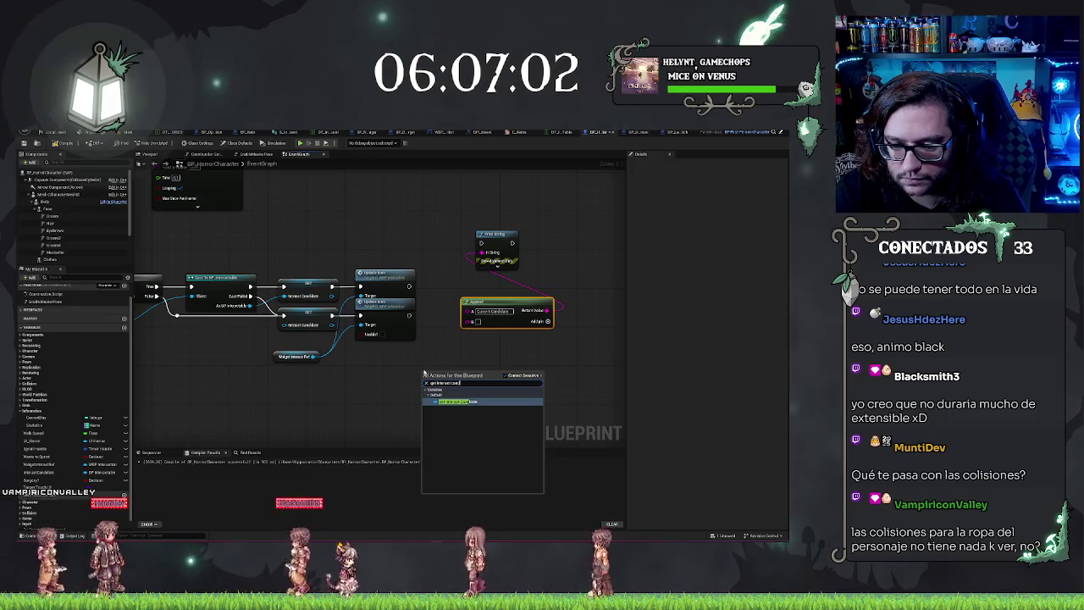
key(Return)
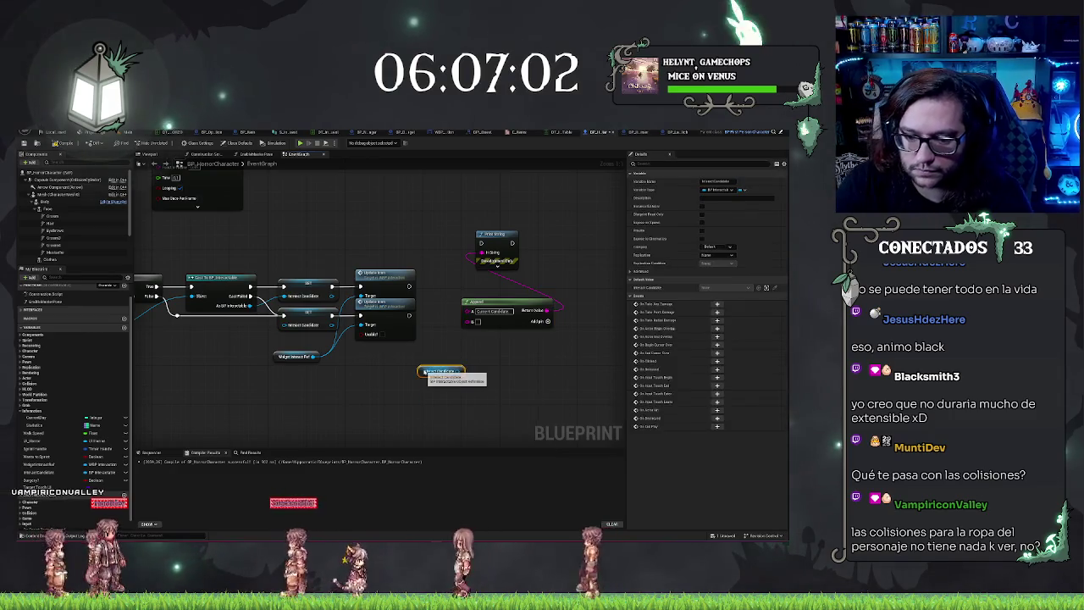
drag(460, 371, 464, 355)
text(get name)
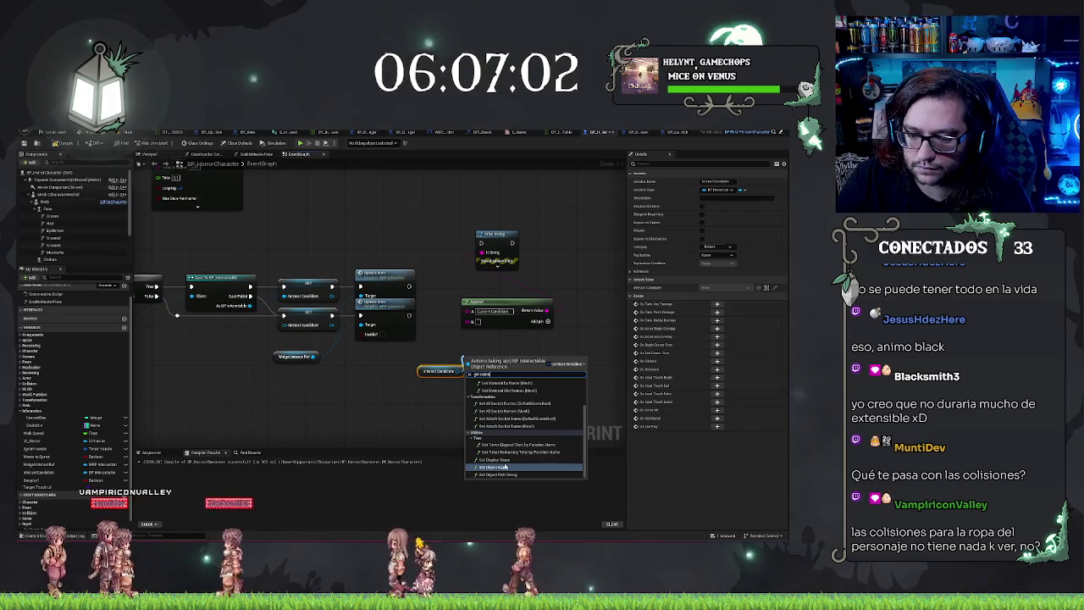
click(500, 459)
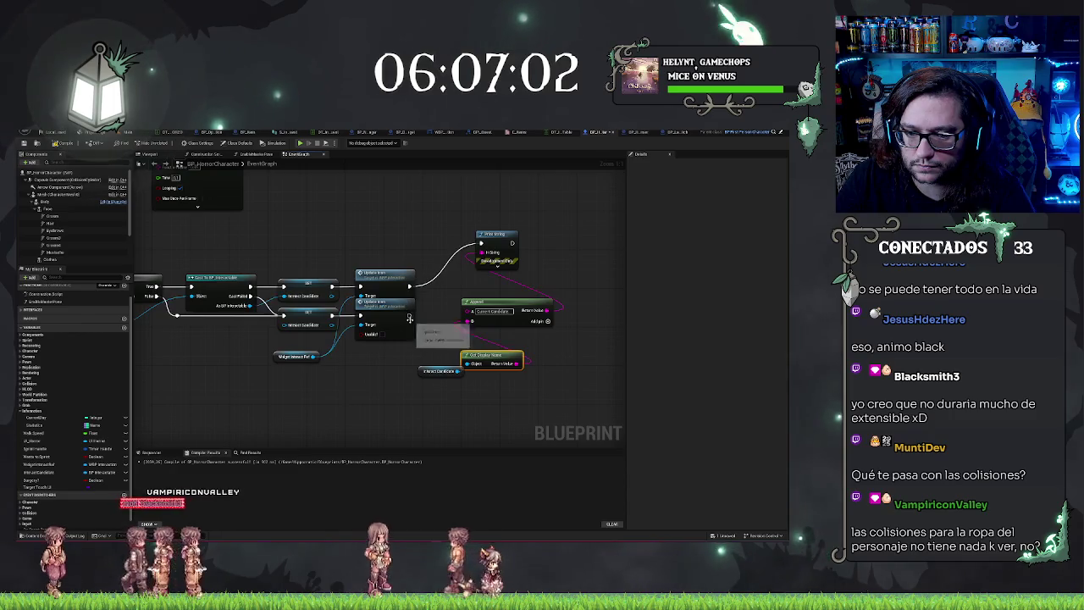
drag(409, 315, 480, 243)
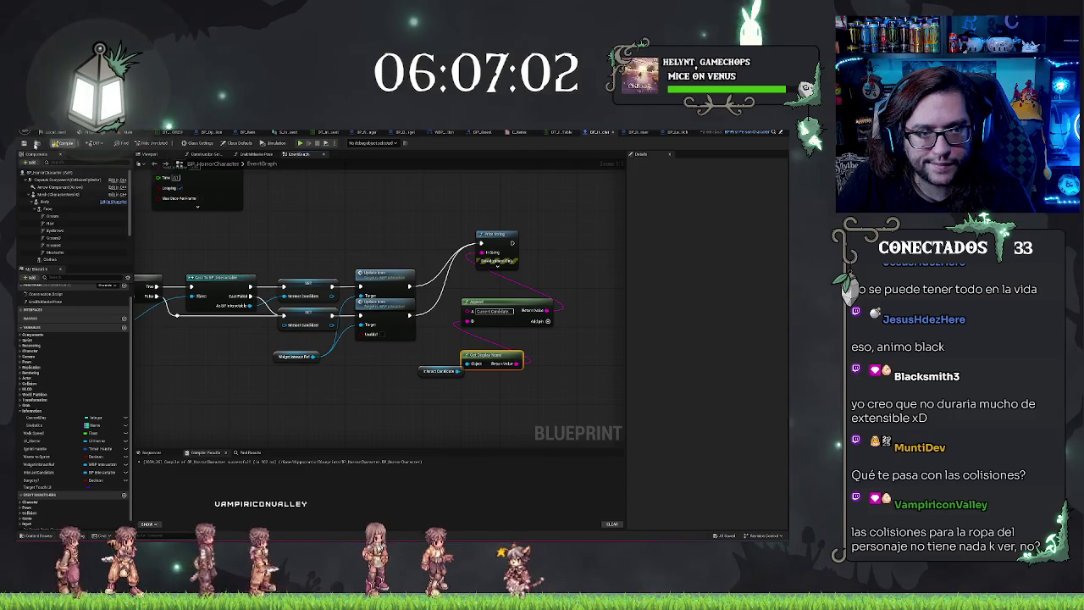
click(130, 133)
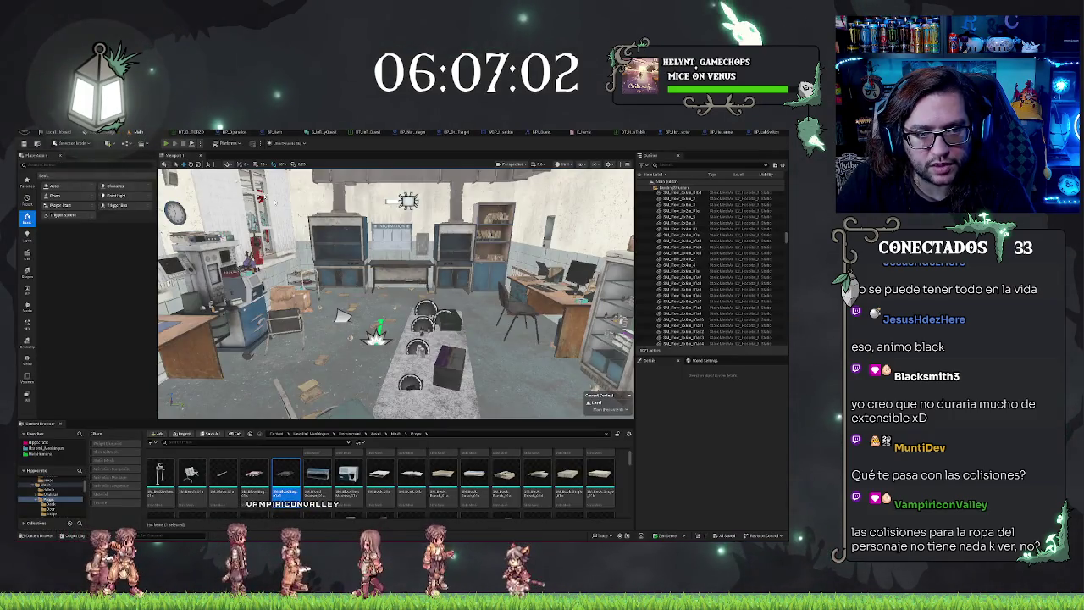
- Play the level, walk the character to the item dispenser table, then stop the session
key(alt+p)
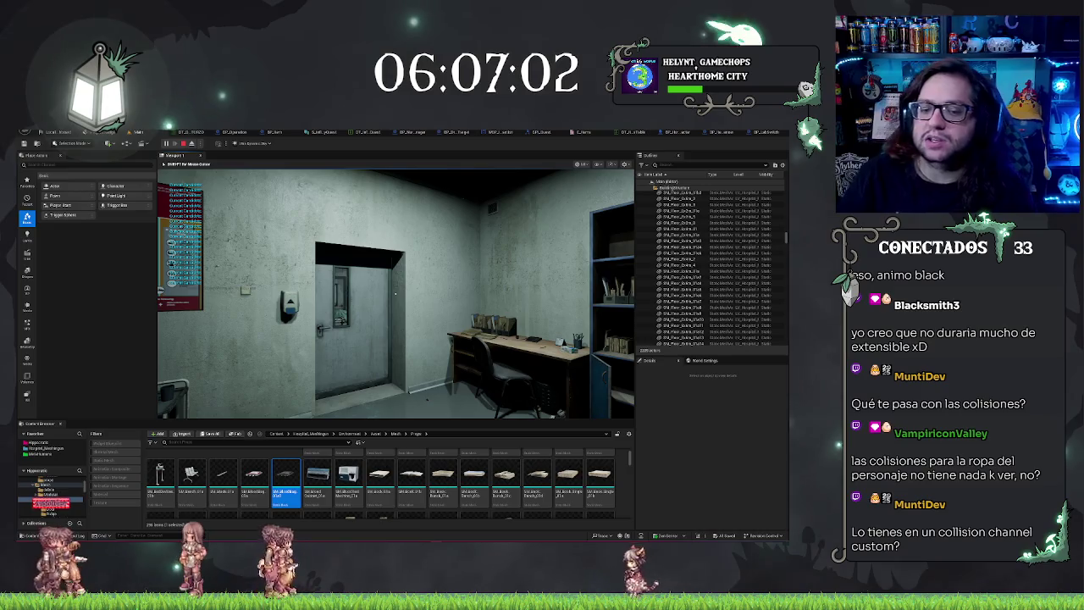
key(w)
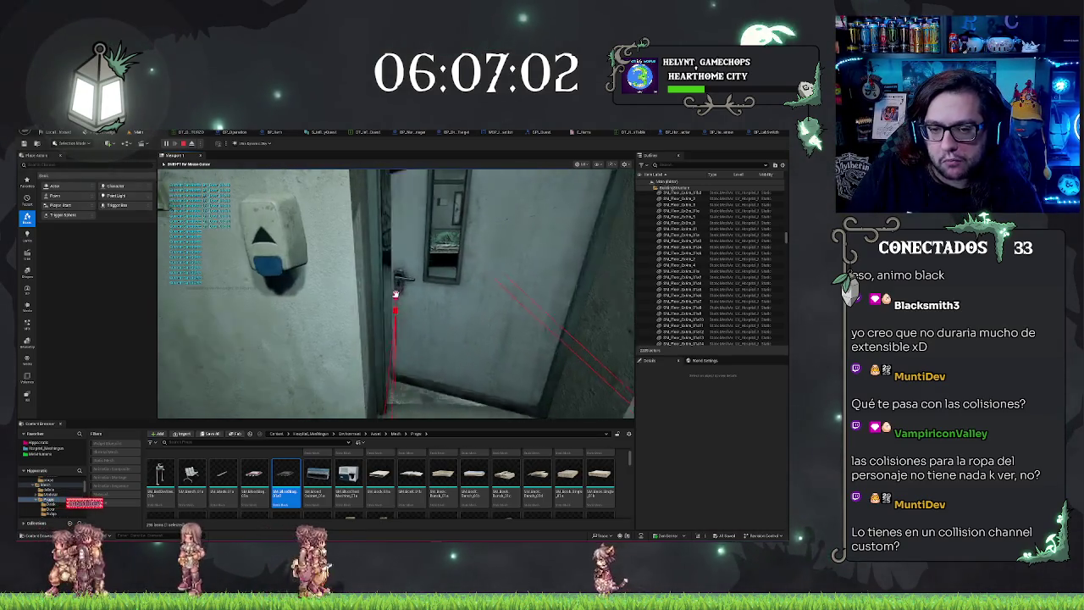
mouse_move(395, 294)
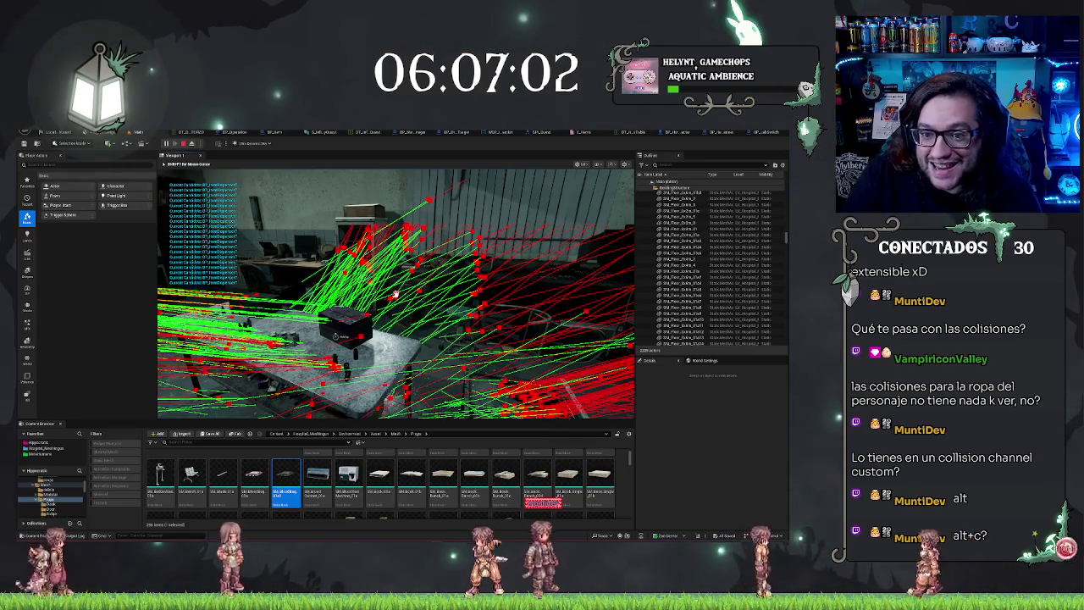
key(Escape)
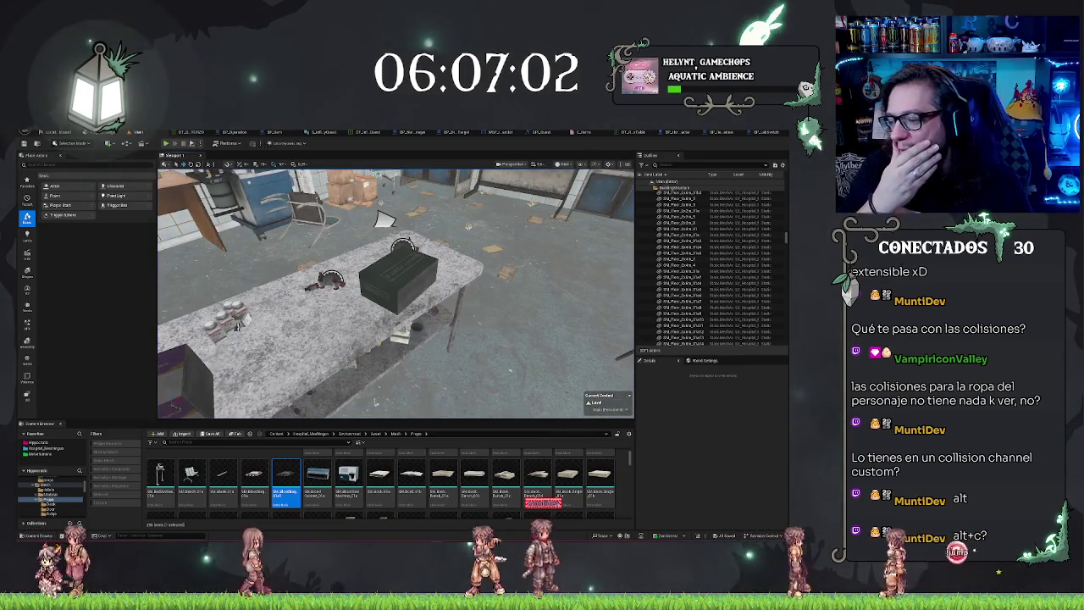
- Select the BP_ItemDispenser on the lab table and frame the view on it
scroll(395, 292, down, 2)
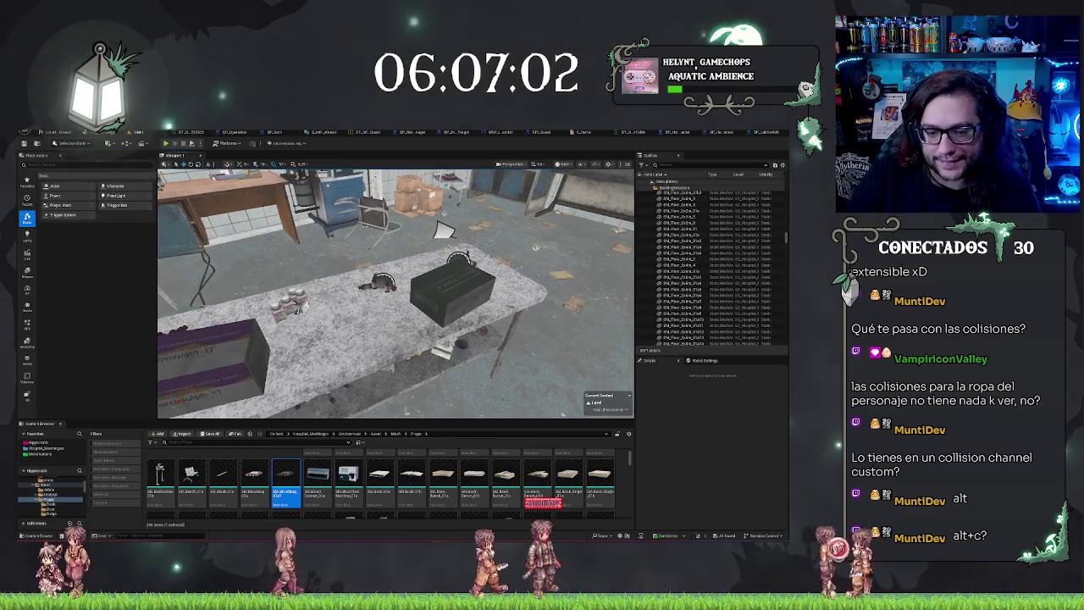
drag(395, 293, 424, 322)
drag(524, 271, 420, 288)
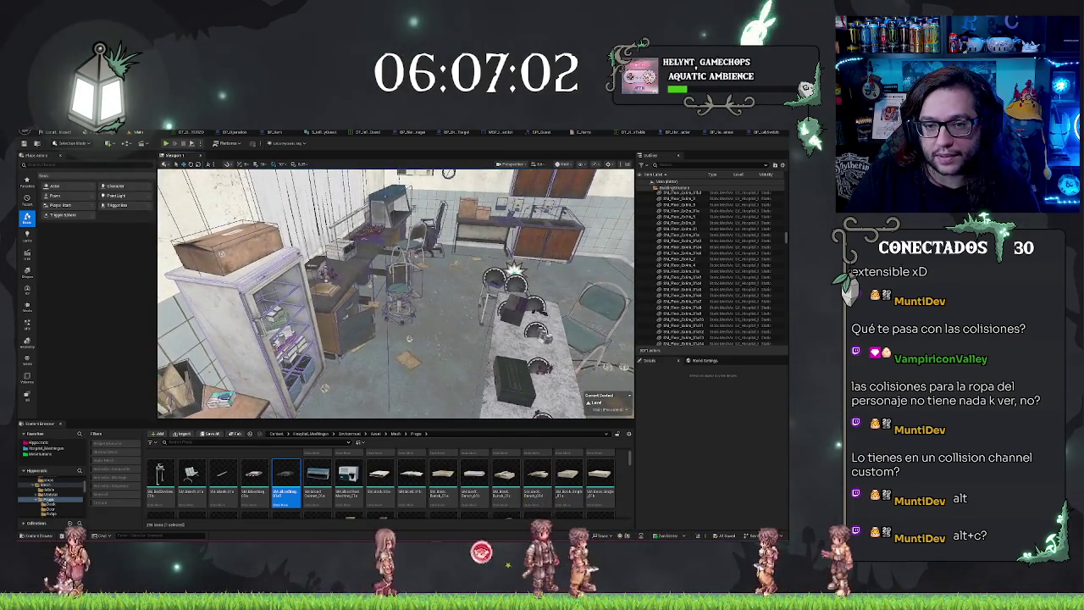
click(385, 241)
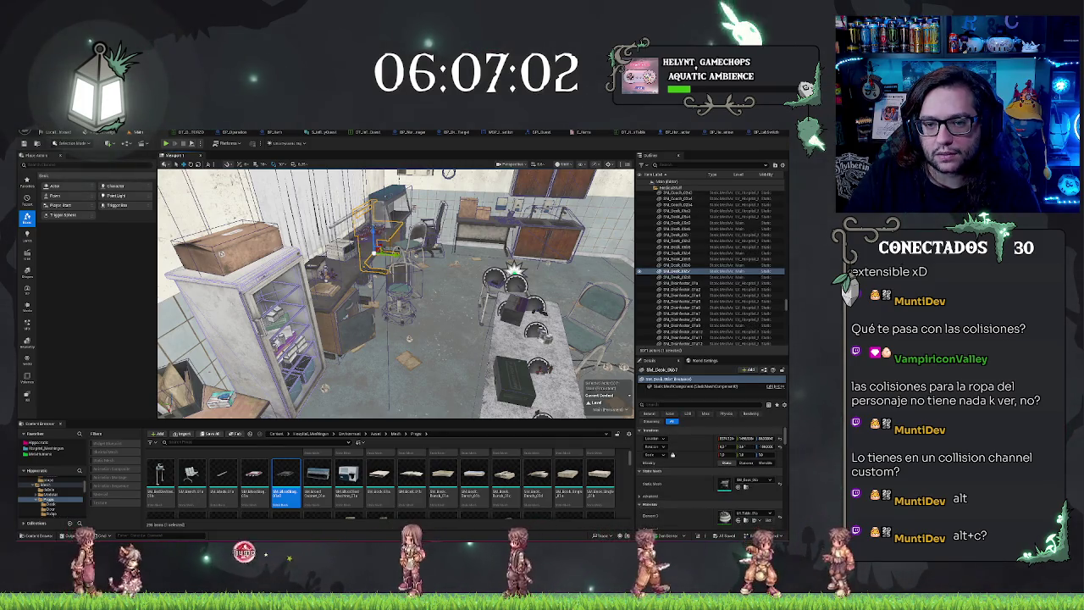
click(494, 273)
key(f)
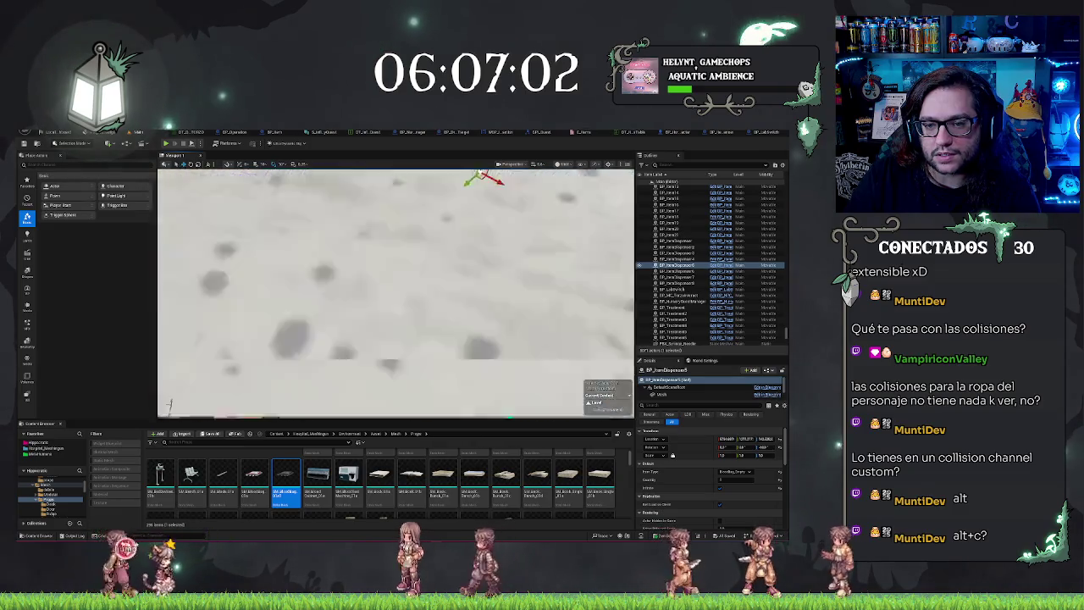
- Look around the lab toward the sink, cabinets and cart, then bring up viewport display options
mouse_move(394, 292)
mouse_down()
mouse_move(322, 297)
mouse_move(389, 275)
mouse_move(389, 326)
mouse_move(415, 367)
mouse_move(436, 361)
mouse_up()
drag(394, 292, 271, 293)
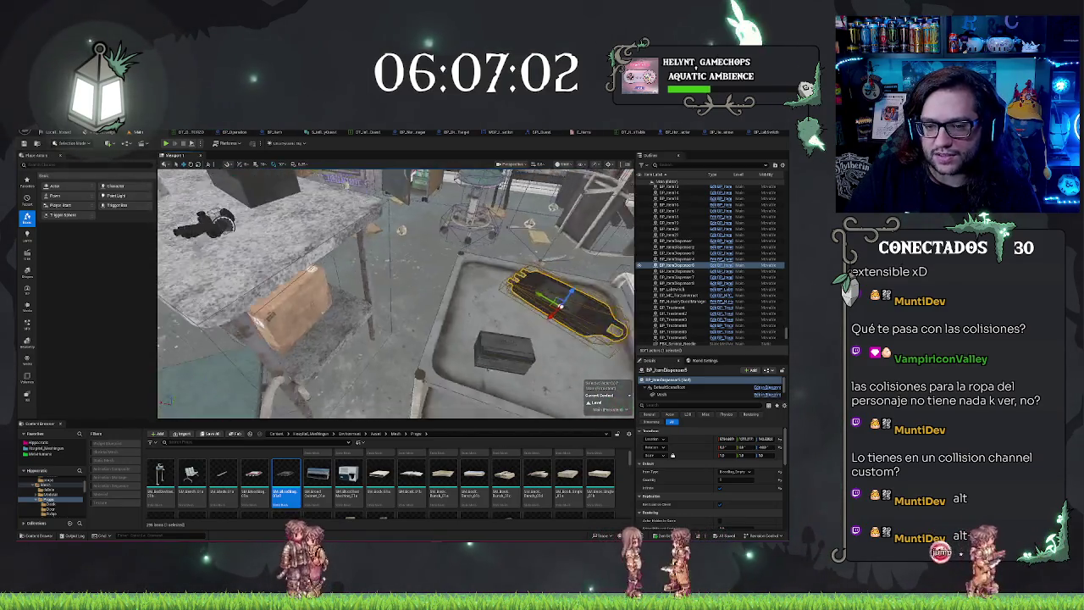
mouse_move(271, 292)
mouse_down()
mouse_move(250, 286)
mouse_move(241, 247)
mouse_move(229, 254)
mouse_move(225, 310)
mouse_up()
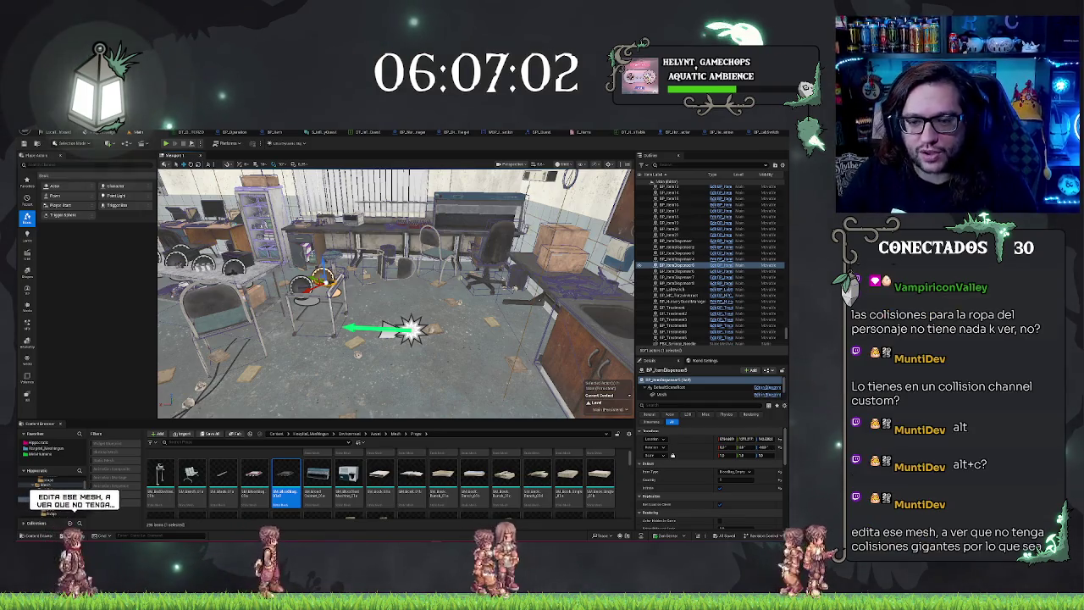
mouse_move(394, 293)
mouse_down()
mouse_move(321, 297)
mouse_move(305, 280)
mouse_move(305, 204)
mouse_move(305, 284)
mouse_up()
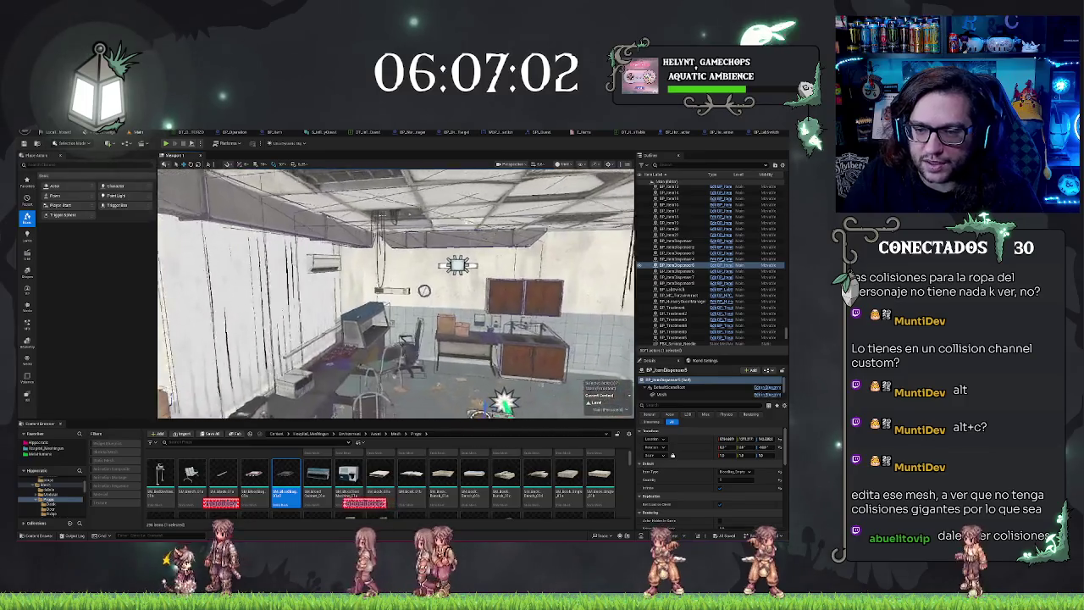
drag(305, 284, 310, 254)
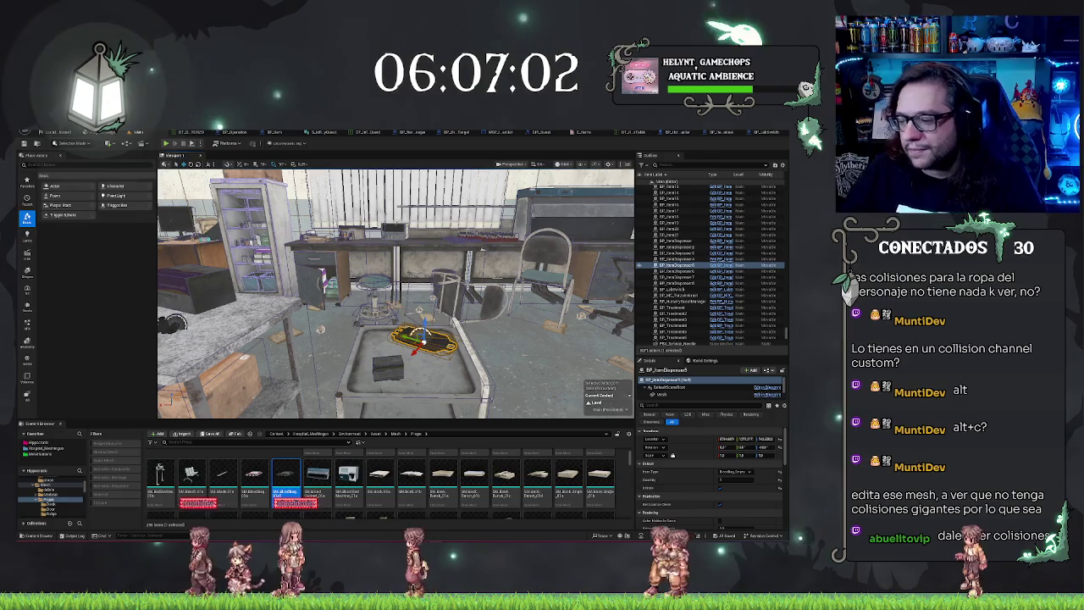
drag(398, 297, 423, 280)
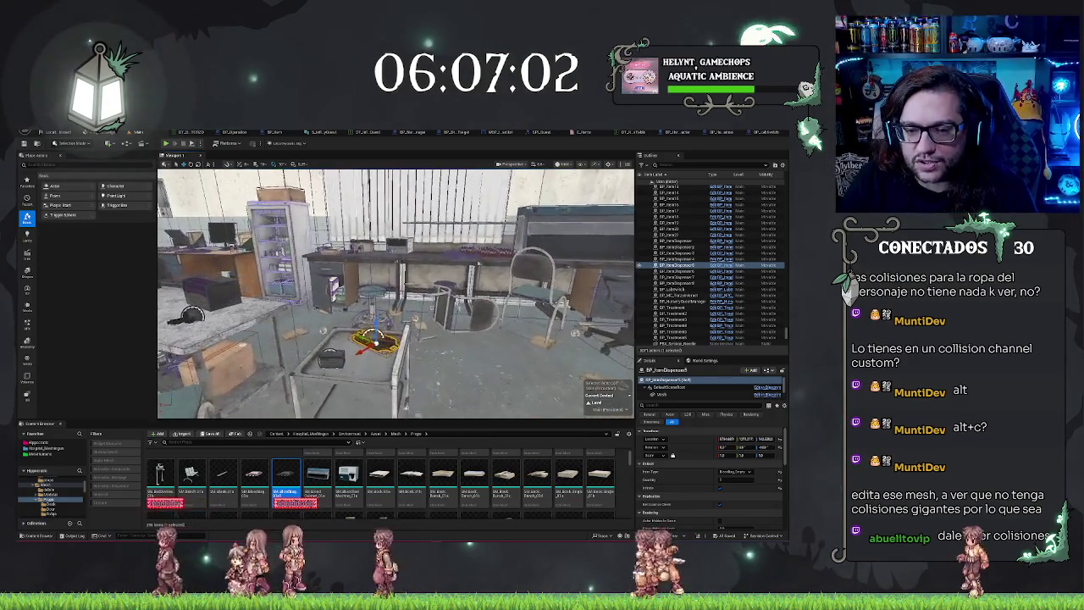
right_click(562, 188)
- Switch the viewport to Player Collision and fly around to focus a magenta object
click(584, 239)
drag(584, 239, 186, 279)
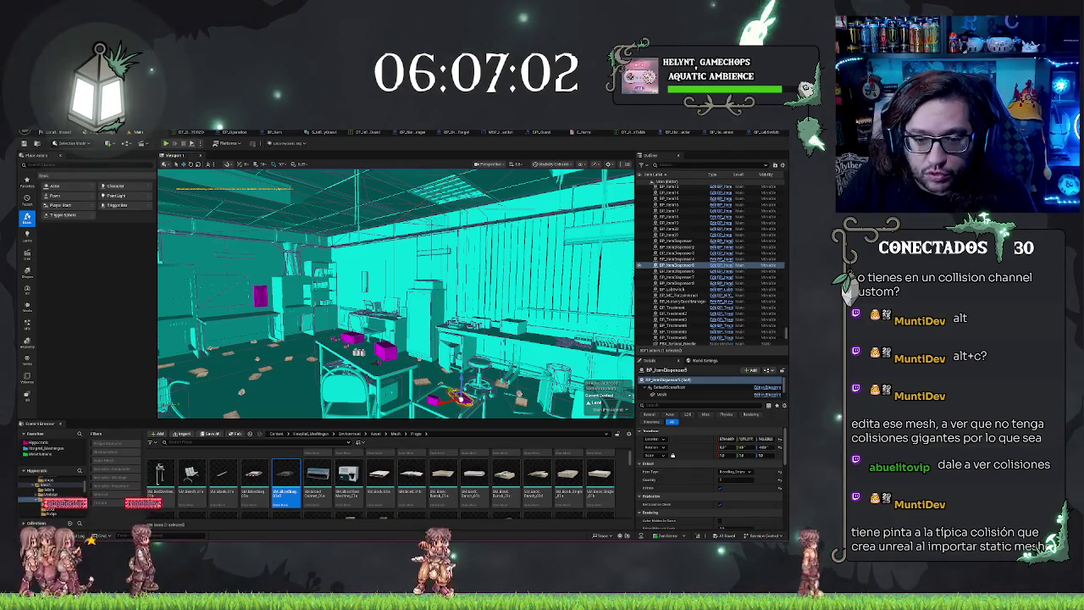
mouse_move(457, 398)
mouse_down()
mouse_move(416, 333)
mouse_move(406, 326)
mouse_move(388, 342)
mouse_up()
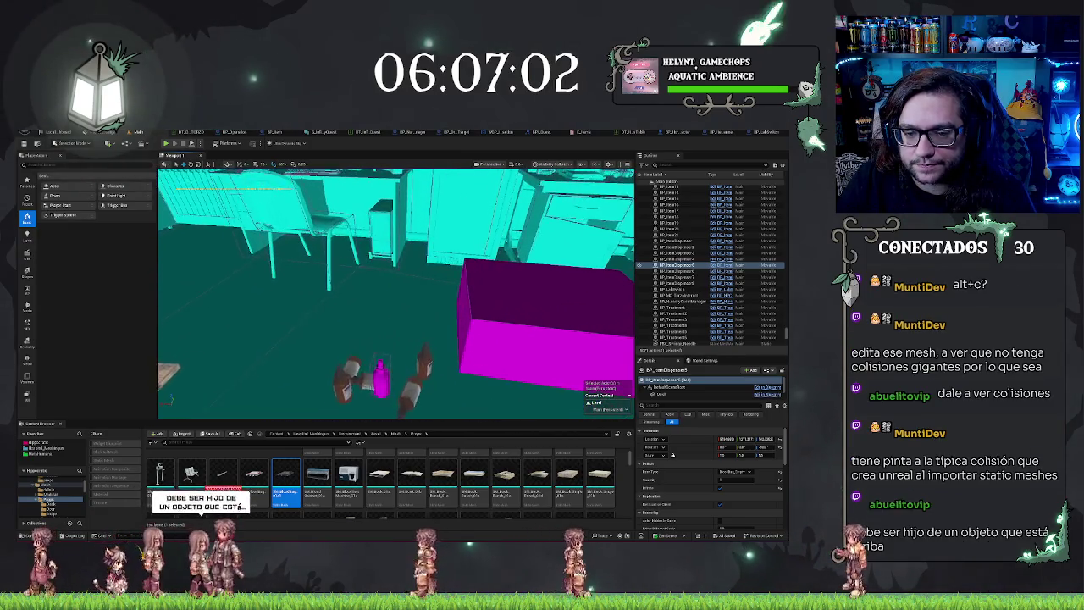
drag(388, 343, 370, 335)
key(f)
click(373, 394)
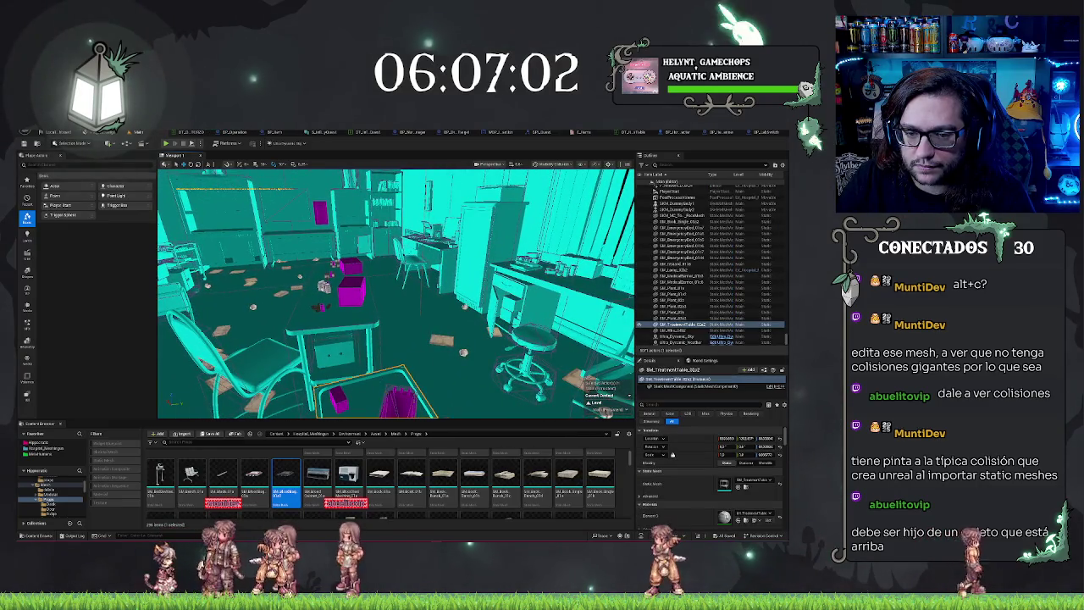
- Select the item dispenser and magenta collision boxes on the central table from several angles
click(398, 399)
drag(398, 400, 398, 400)
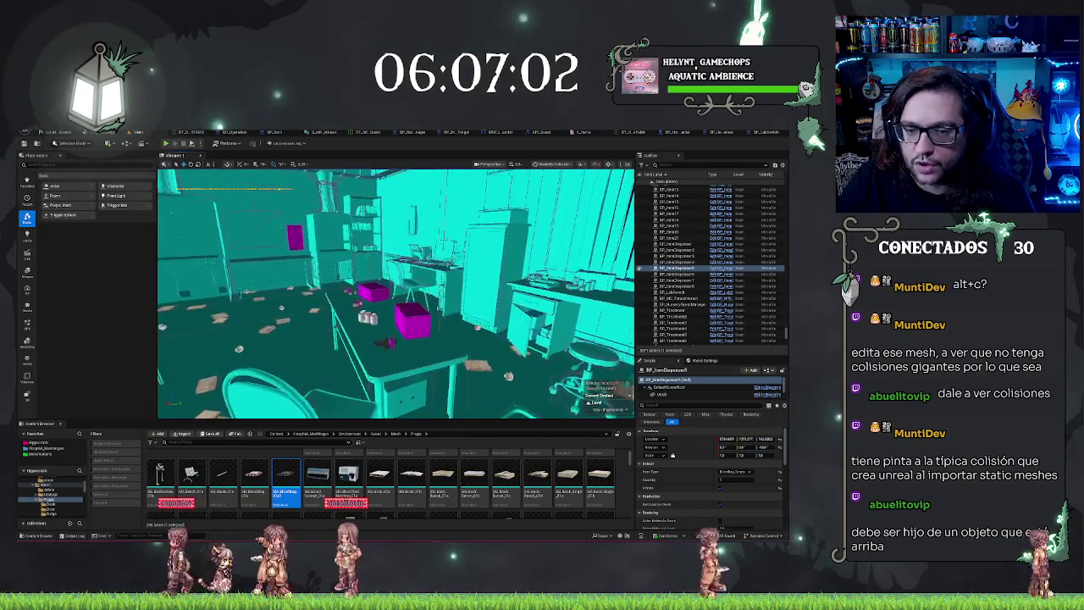
click(318, 318)
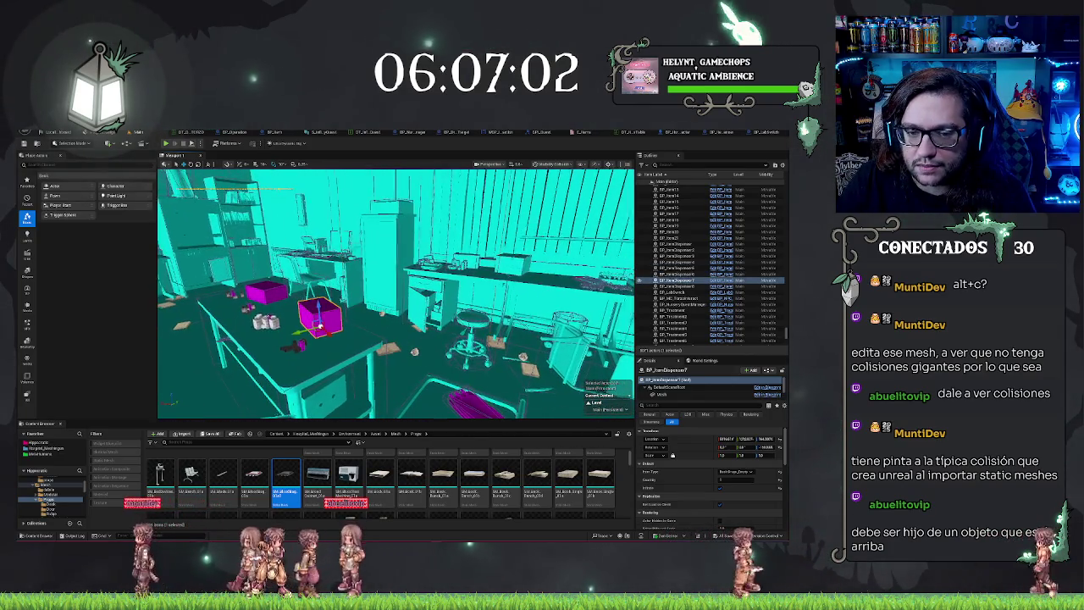
drag(398, 400, 398, 400)
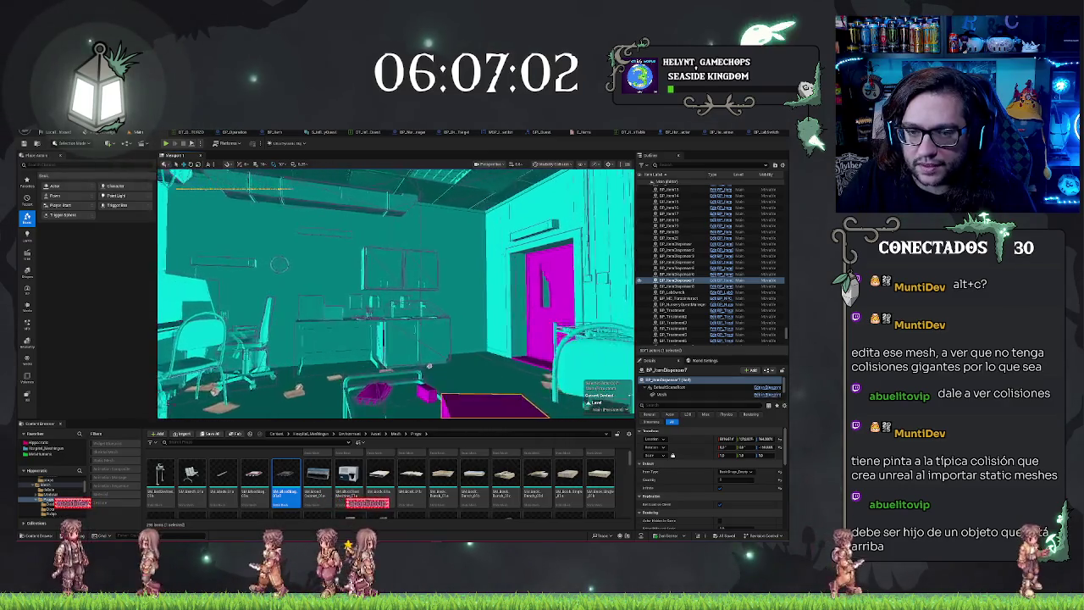
drag(398, 400, 398, 400)
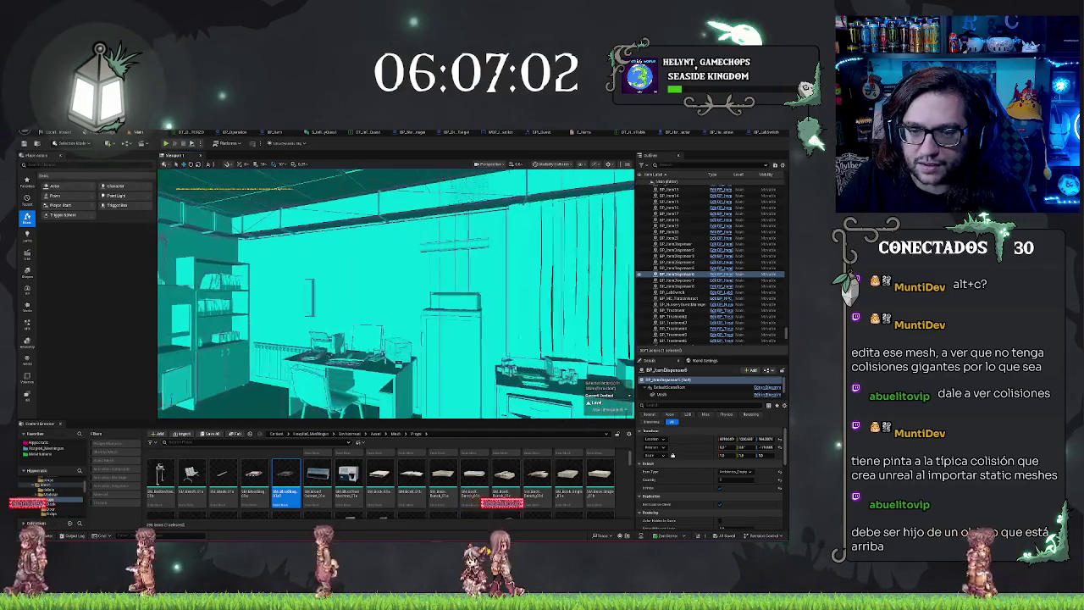
drag(398, 400, 398, 400)
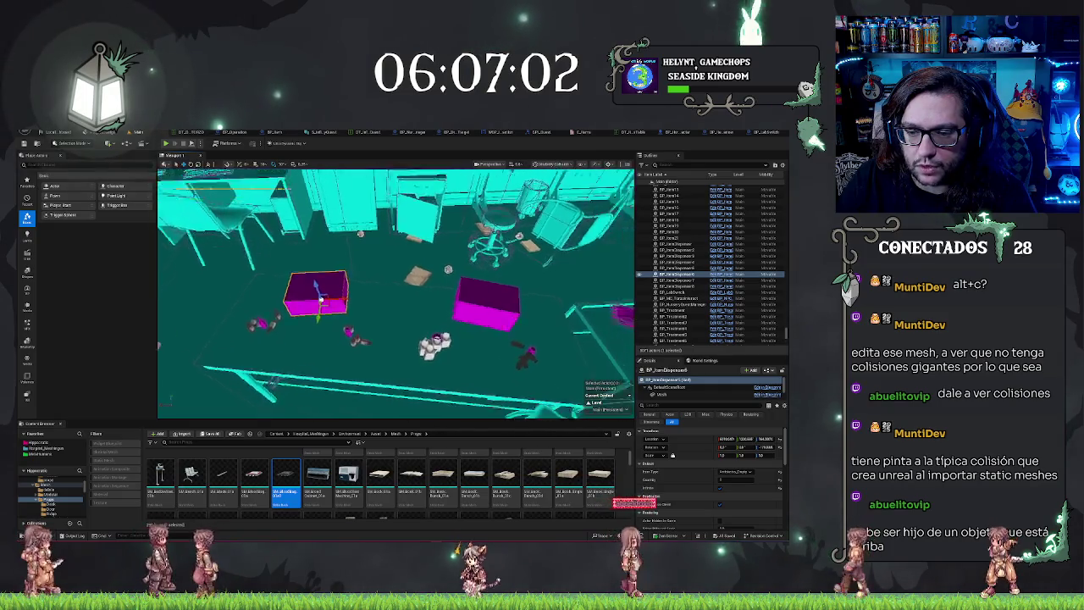
click(447, 324)
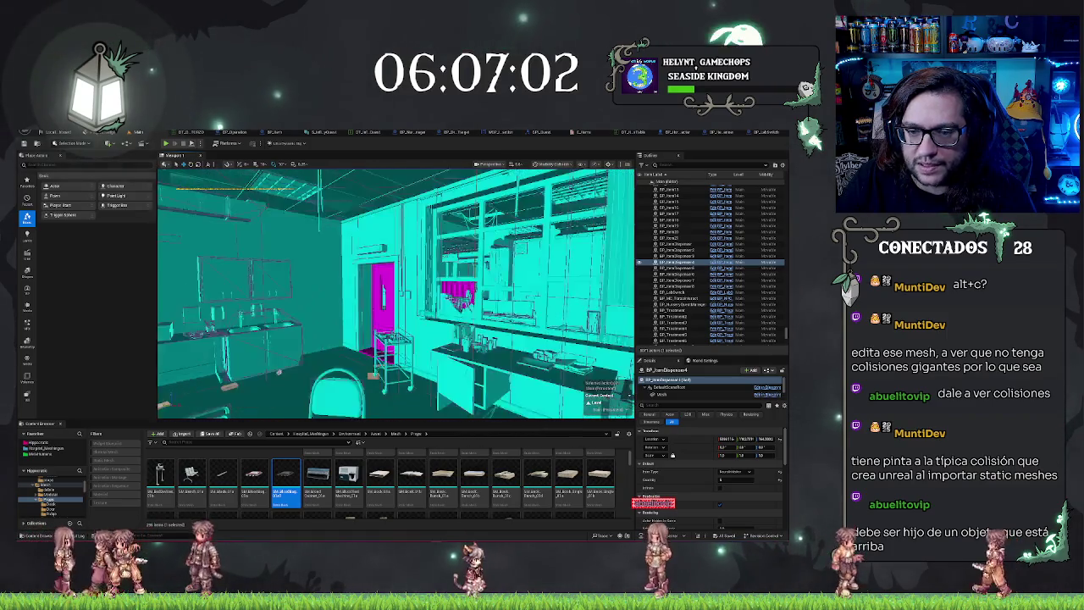
drag(398, 400, 398, 399)
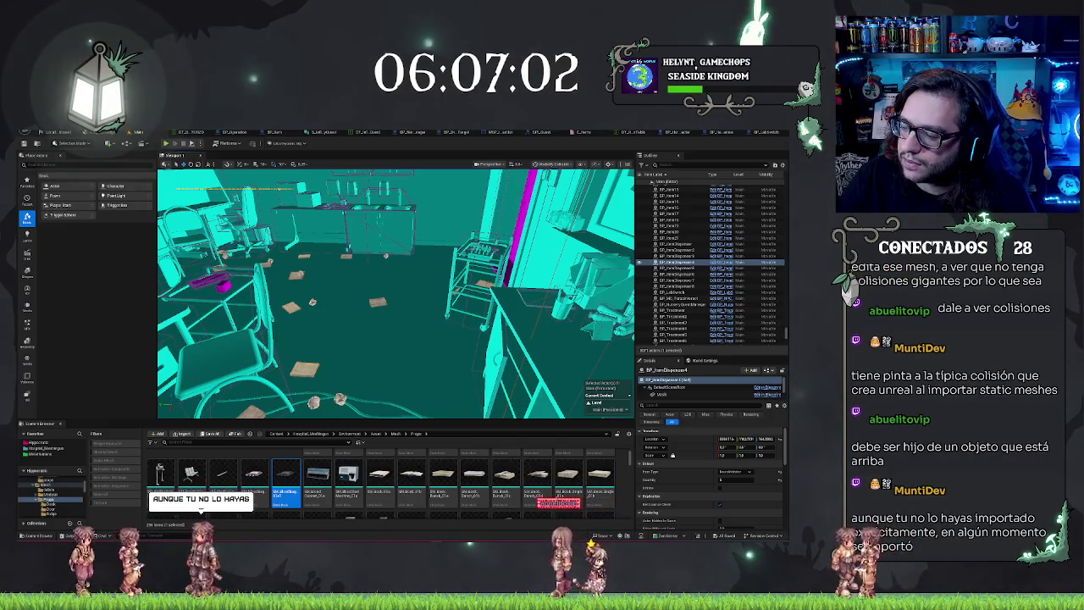
drag(398, 400, 398, 400)
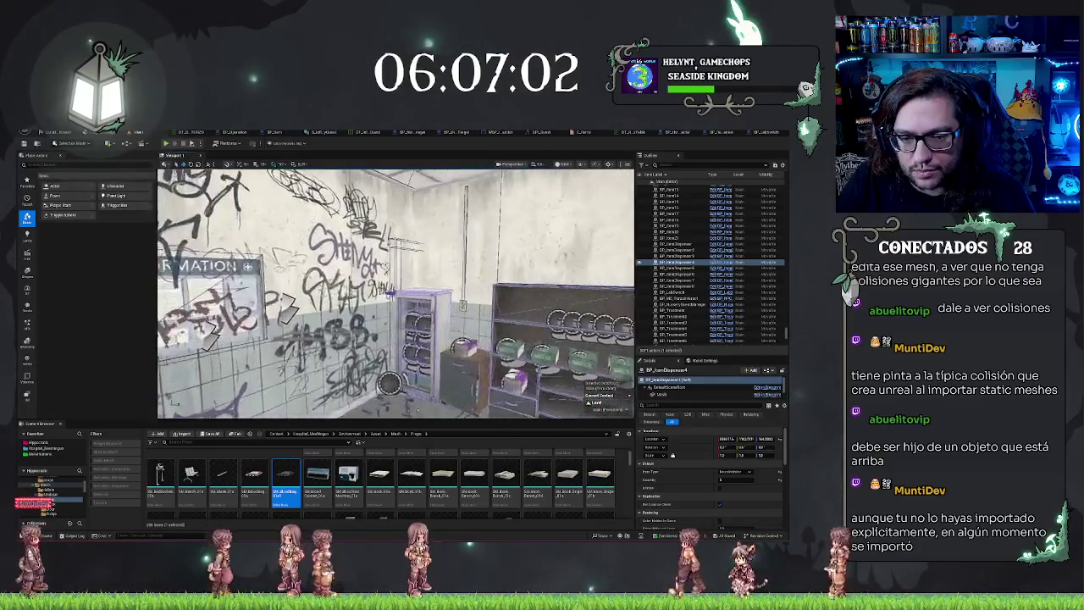
- Select the BP_Door and the red BP_Item, then fly into the empty concrete room
click(172, 402)
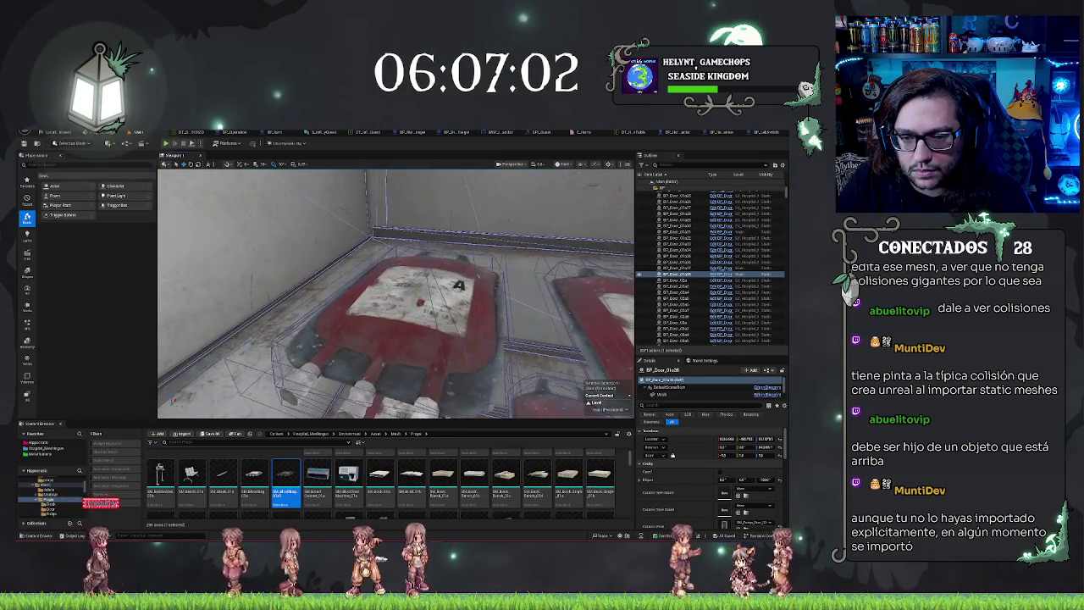
click(423, 315)
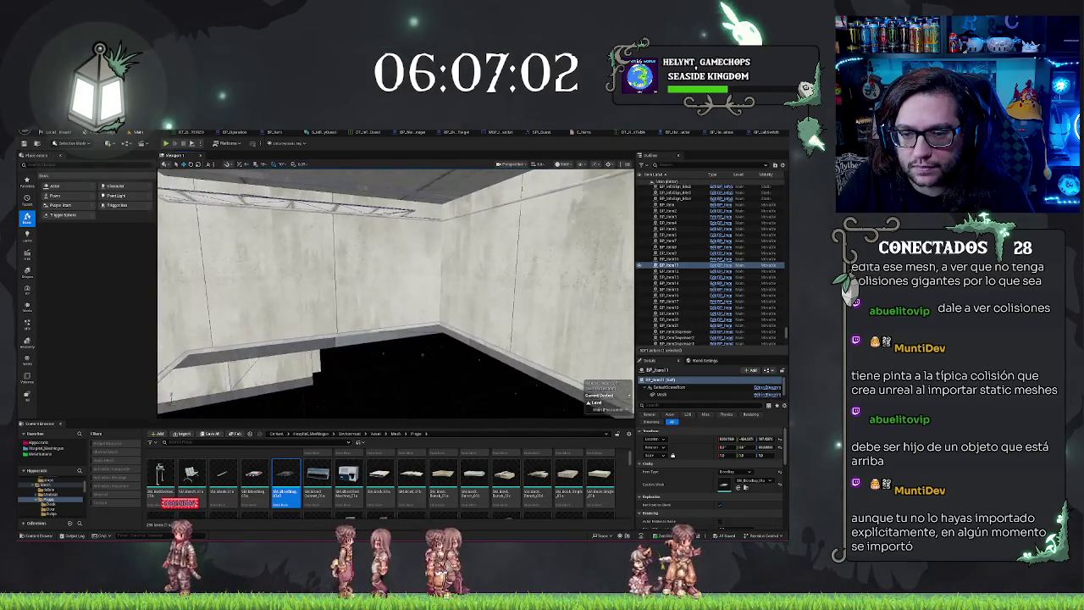
drag(235, 330, 235, 331)
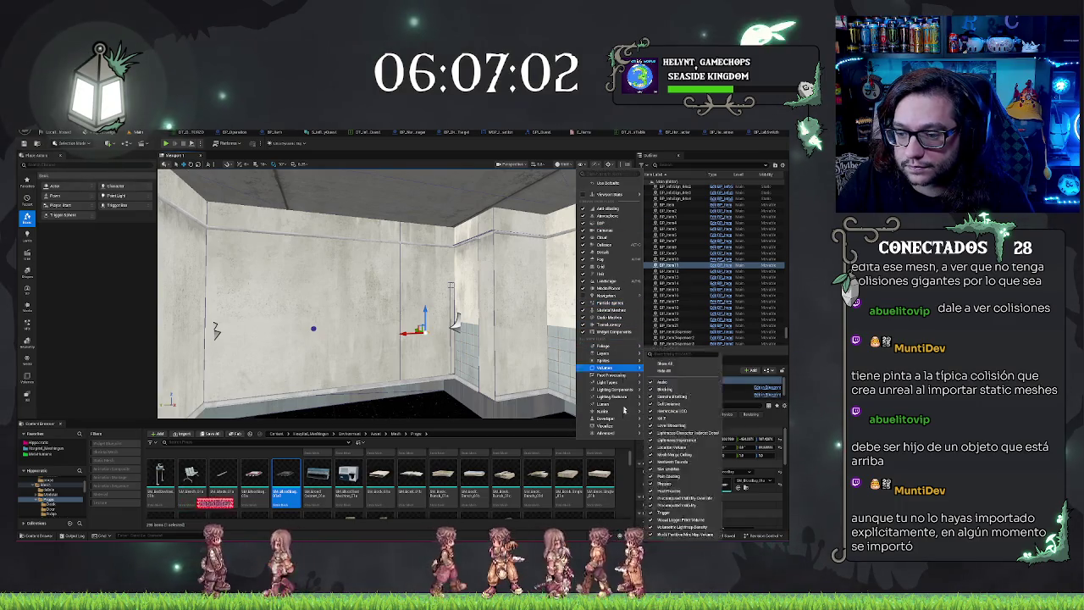
- Switch to Visibility Collision view and select the door BP_Door_01a28 by the shelves
mouse_move(624, 409)
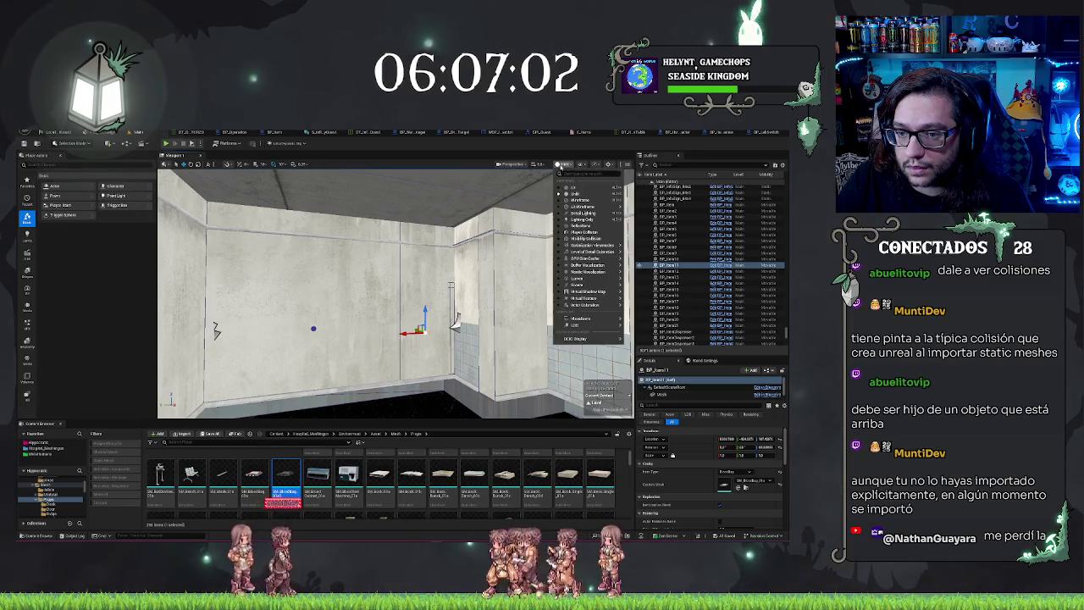
mouse_move(589, 266)
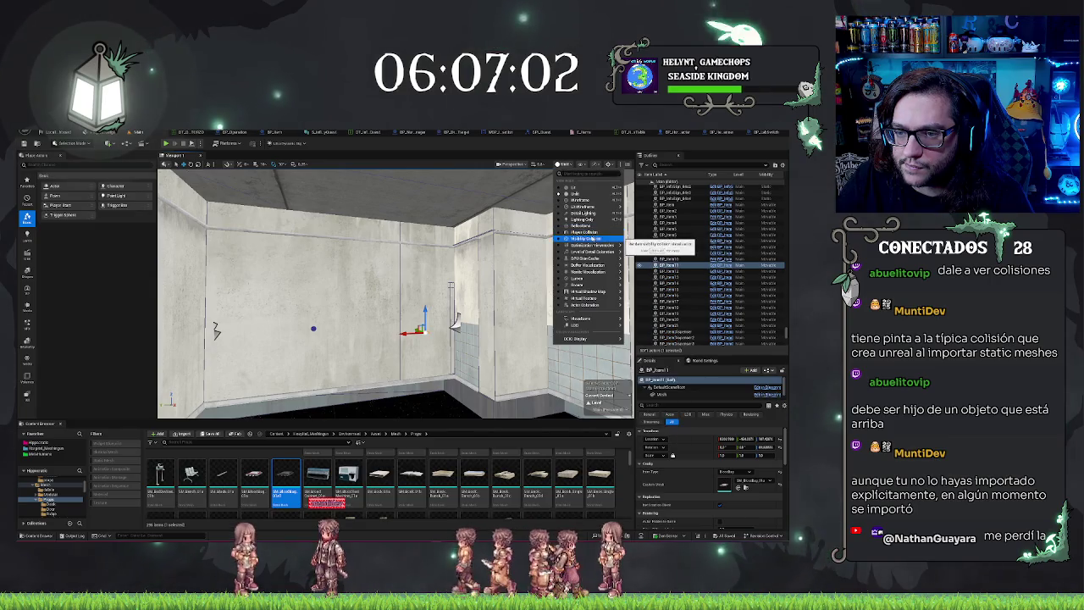
click(596, 238)
drag(395, 292, 339, 284)
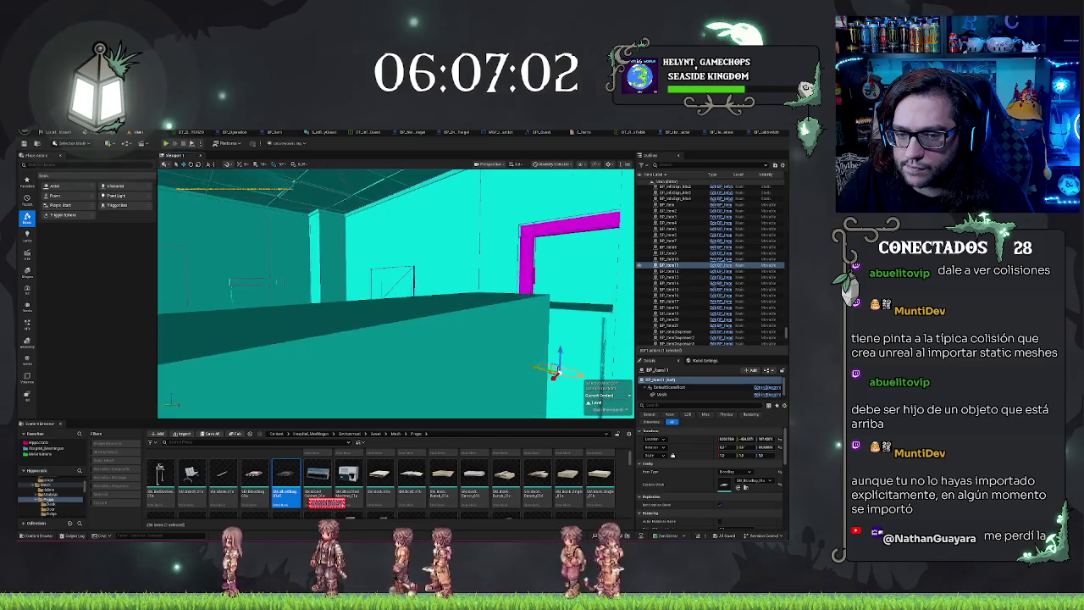
mouse_move(502, 413)
mouse_down()
mouse_move(312, 414)
mouse_move(407, 398)
mouse_move(399, 385)
mouse_move(441, 385)
mouse_move(437, 364)
mouse_up()
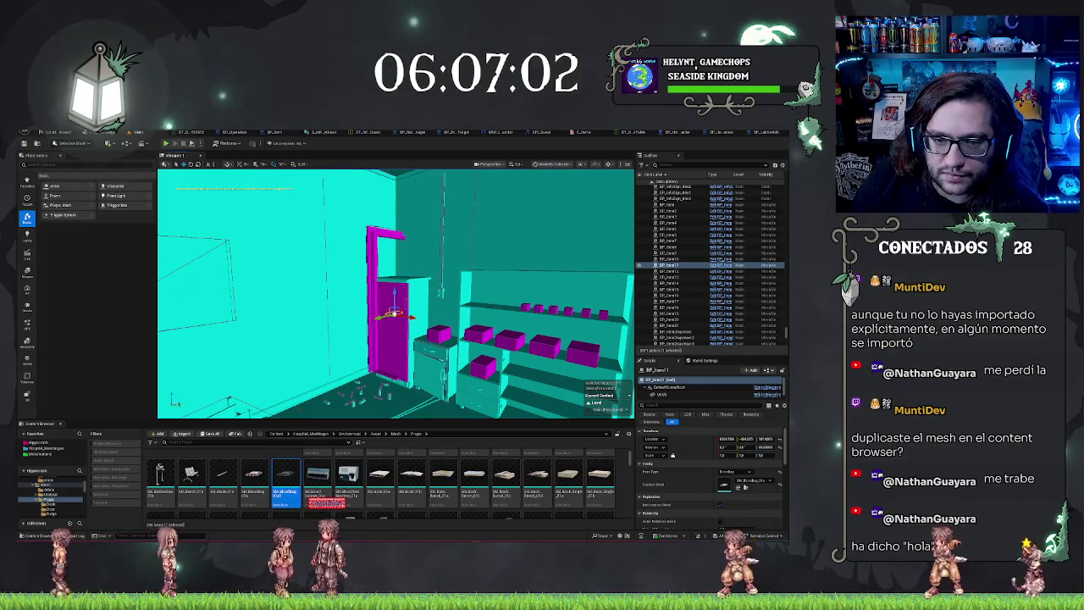
click(388, 305)
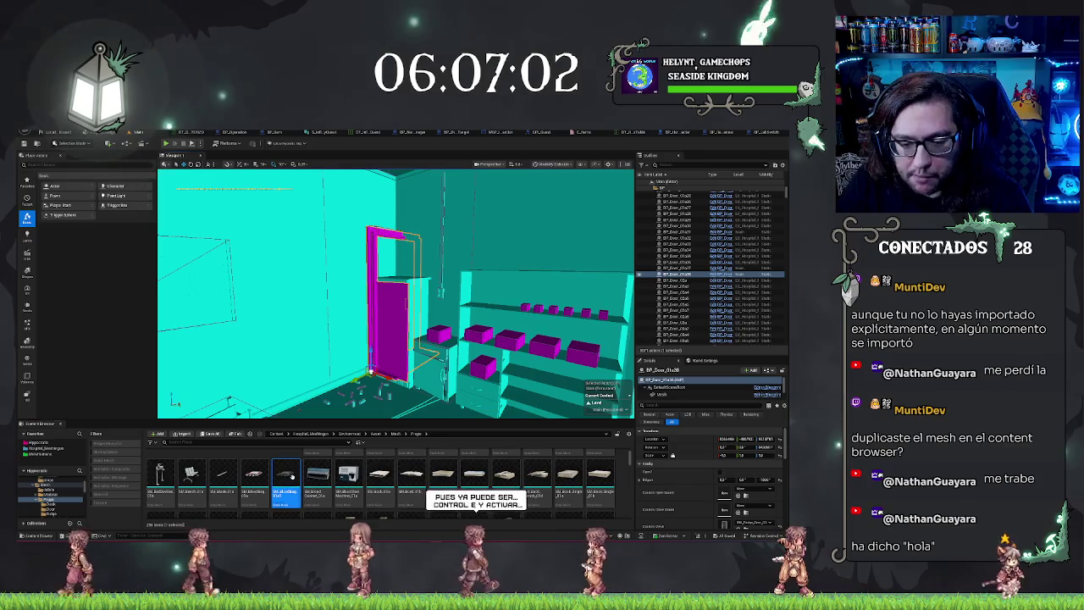
- Open the door's static mesh in the Static Mesh Editor and check its LOD and collision display options
key(ctrl+e)
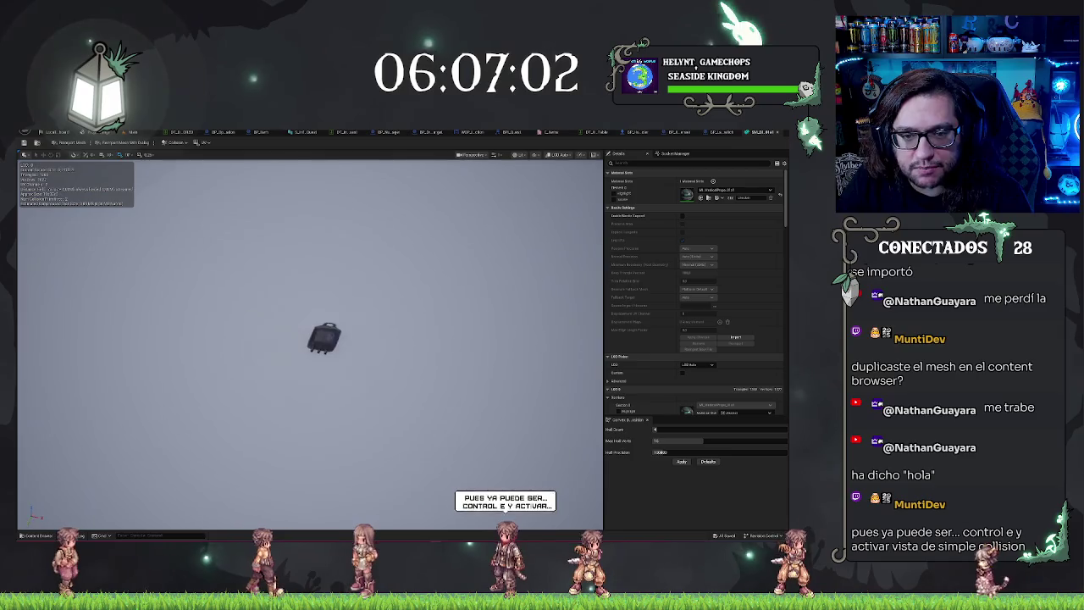
scroll(312, 343, down, 5)
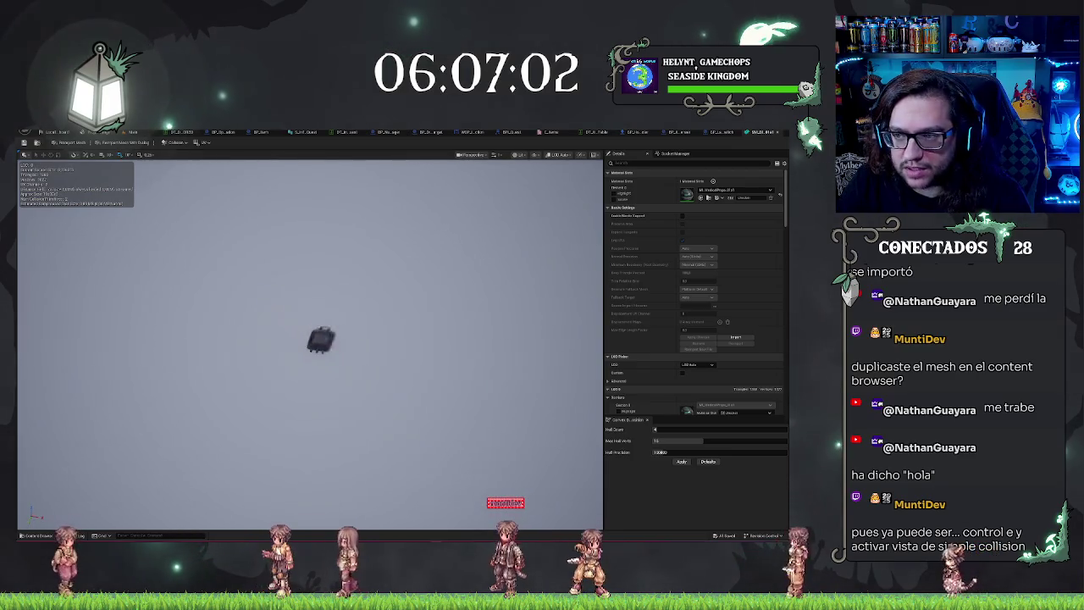
click(563, 156)
click(591, 155)
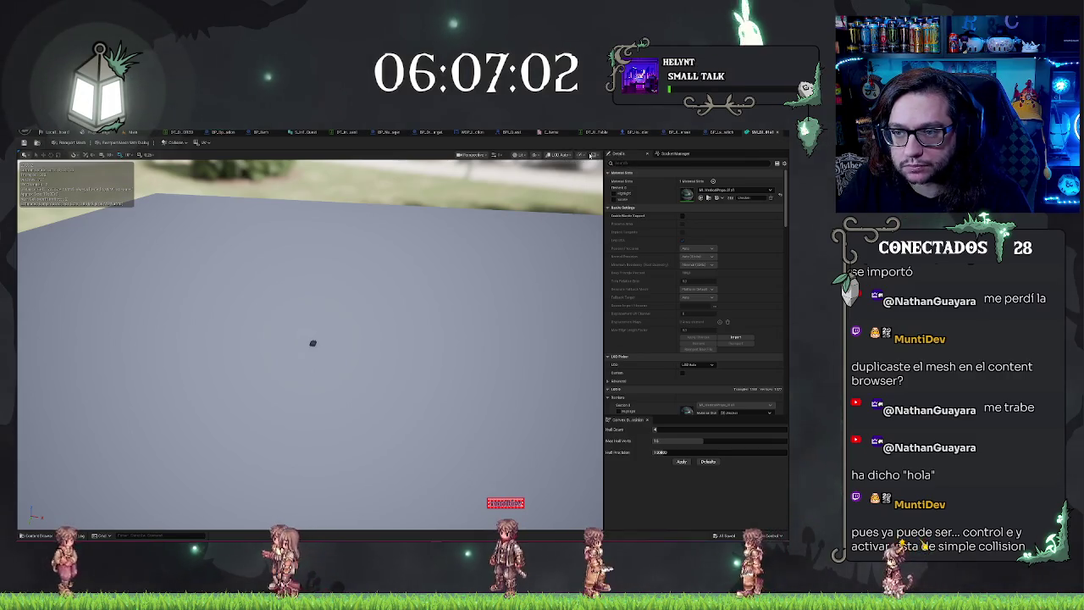
click(540, 157)
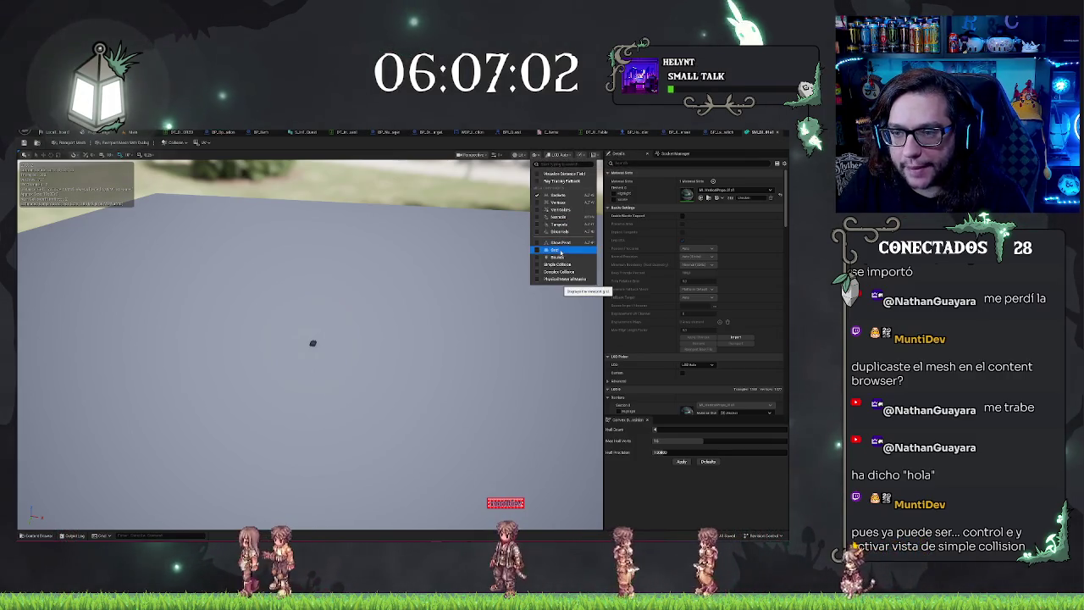
mouse_move(468, 315)
mouse_down()
mouse_move(457, 362)
mouse_move(457, 299)
mouse_move(457, 334)
mouse_up()
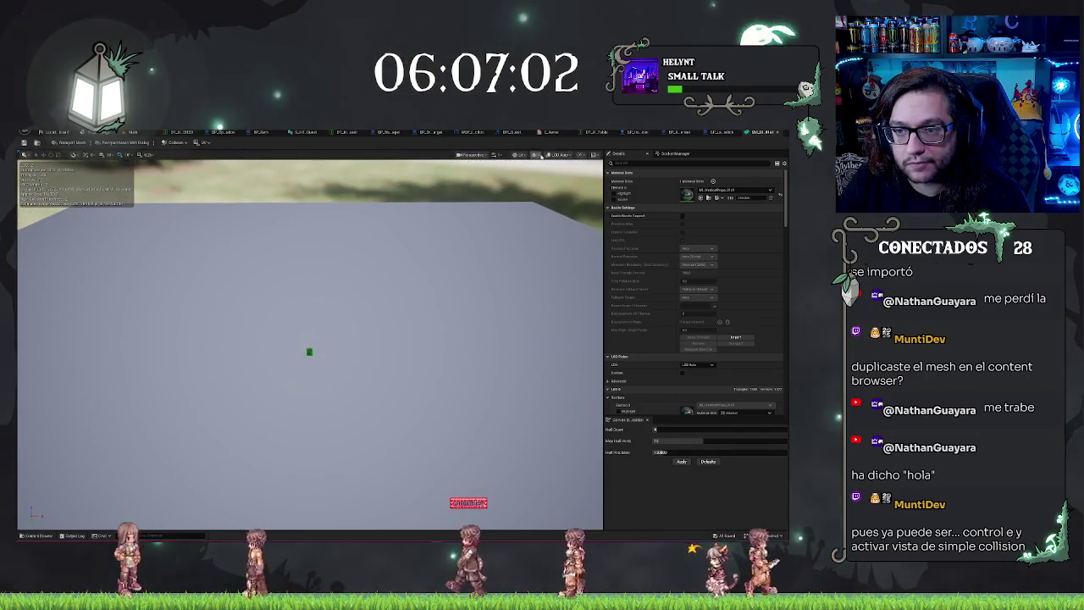
- Toggle the complex collision display on and off and orbit around the small mesh
click(540, 155)
click(561, 275)
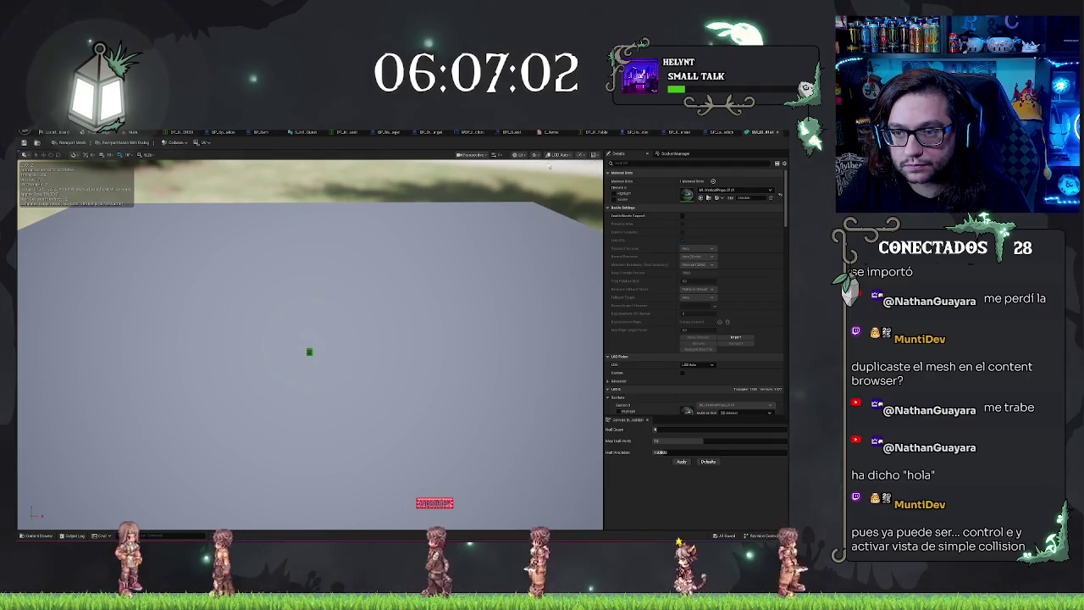
click(540, 156)
click(557, 279)
click(540, 155)
click(551, 279)
scroll(330, 359, up, 3)
scroll(330, 359, down, 3)
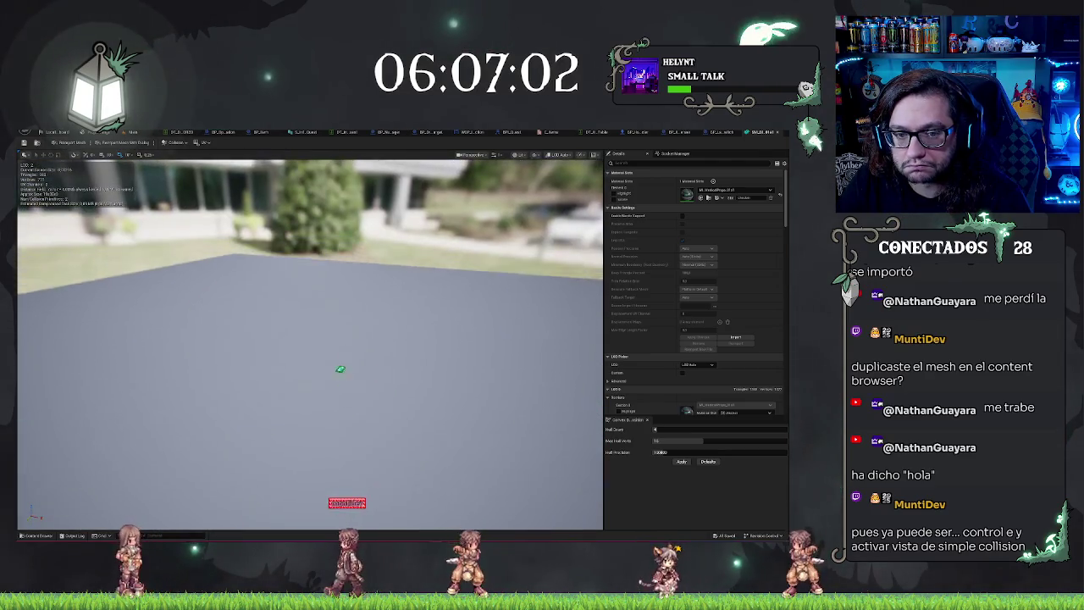
drag(421, 213, 432, 222)
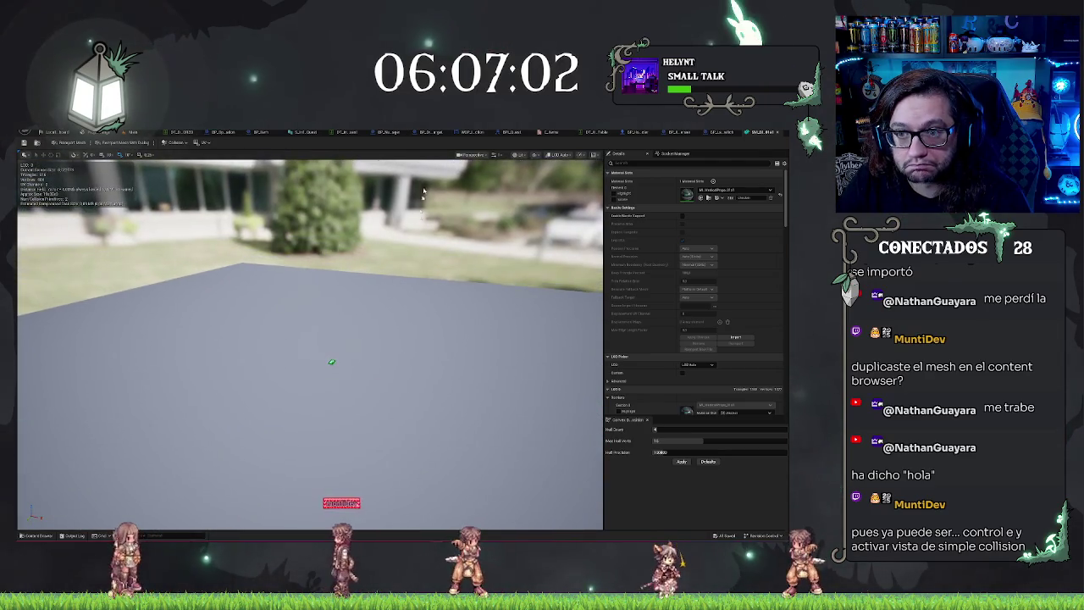
- Switch the mesh preview to Visibility Collision view mode, then bring up the BP_Door blueprint graph
click(515, 156)
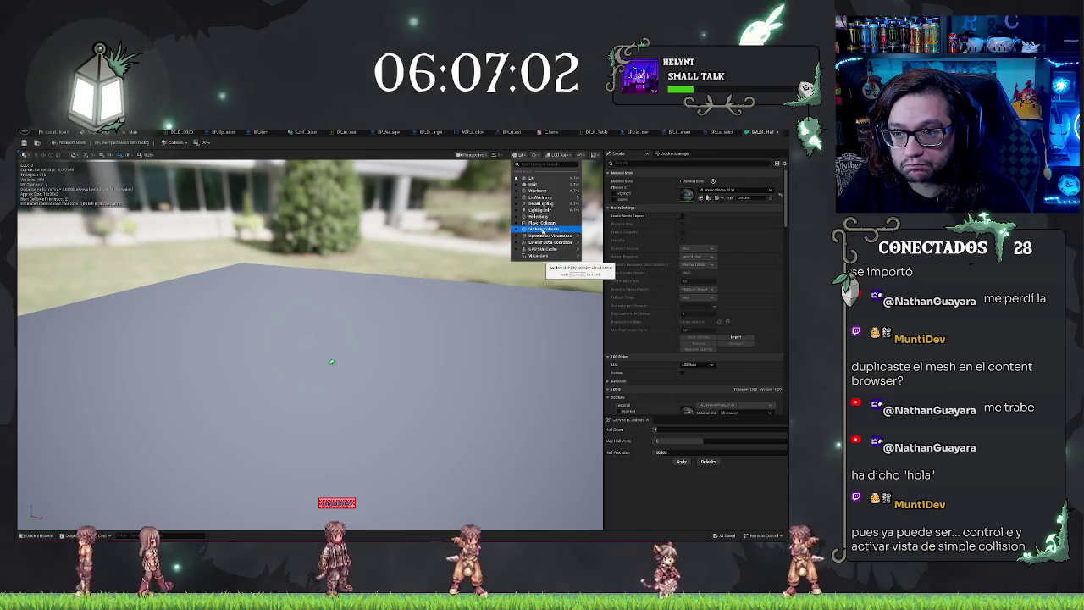
click(543, 229)
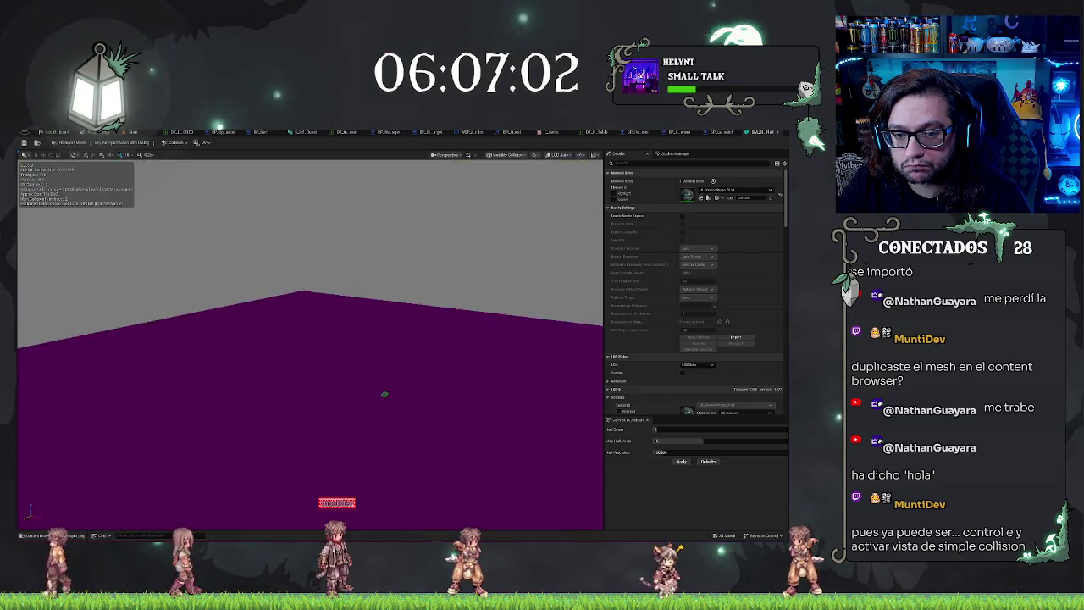
mouse_move(330, 381)
mouse_down()
mouse_move(330, 343)
mouse_move(330, 381)
mouse_move(348, 381)
mouse_move(313, 382)
mouse_move(314, 364)
mouse_move(288, 365)
mouse_move(462, 335)
mouse_up()
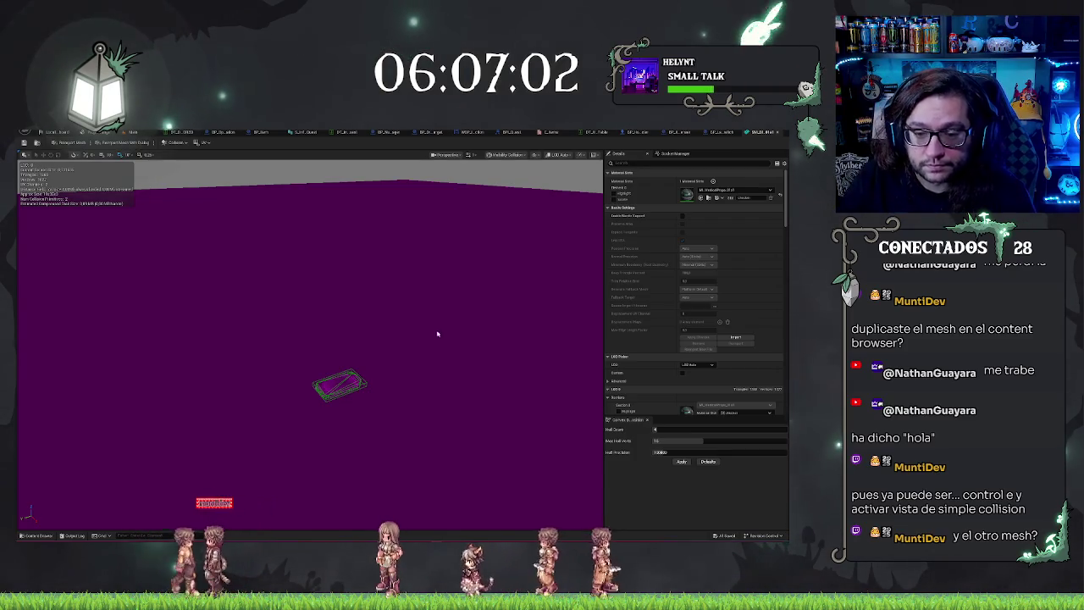
click(690, 133)
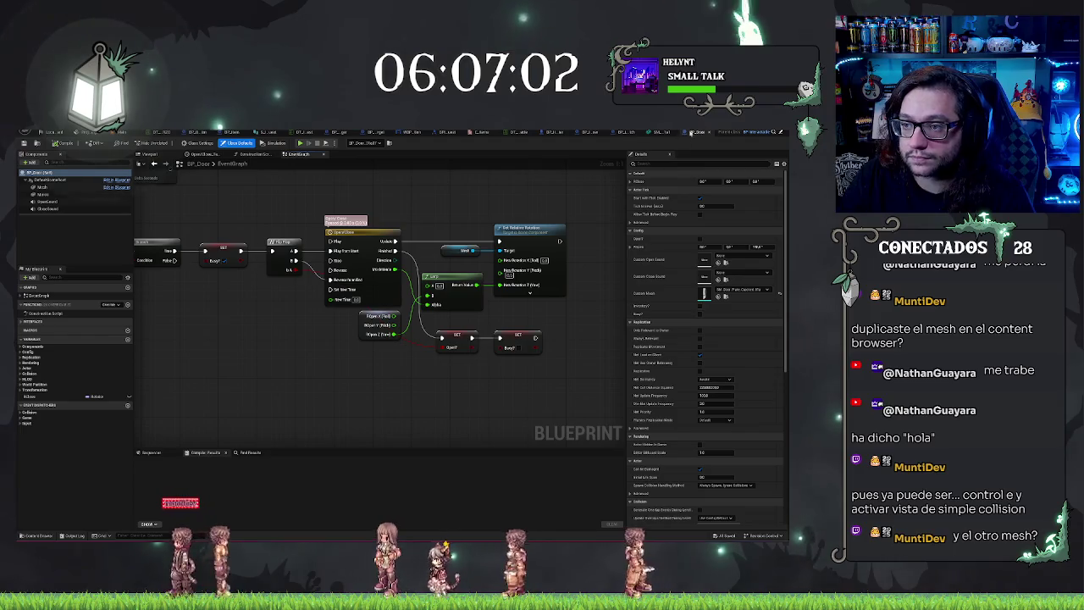
- Pull the door mesh's collision preview back for a wider look, then return to the level editor
click(759, 132)
mouse_move(483, 289)
mouse_down()
mouse_move(479, 322)
mouse_move(483, 288)
mouse_up()
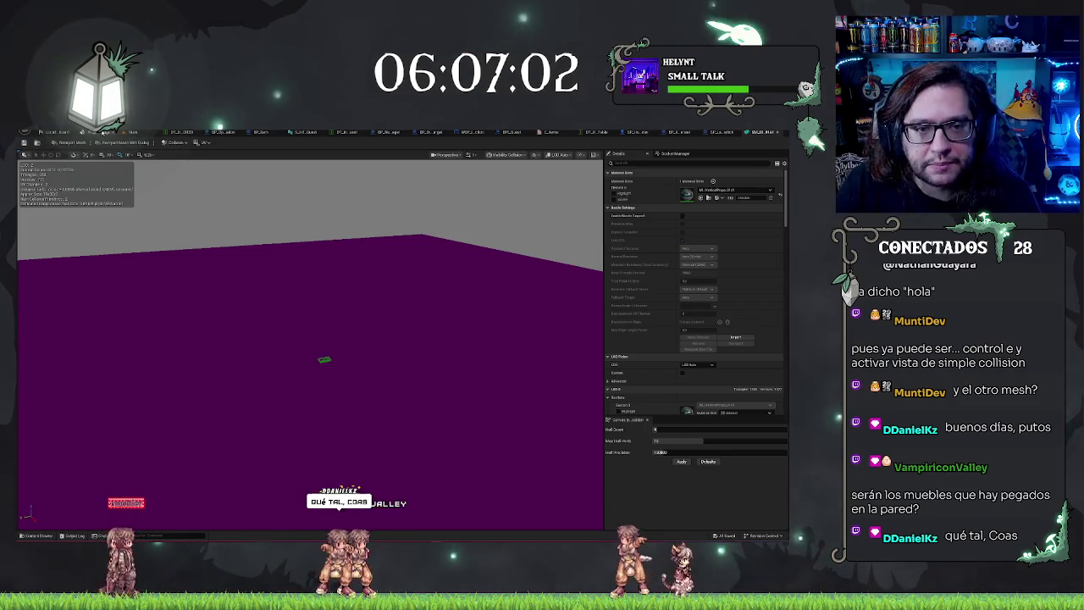
click(132, 133)
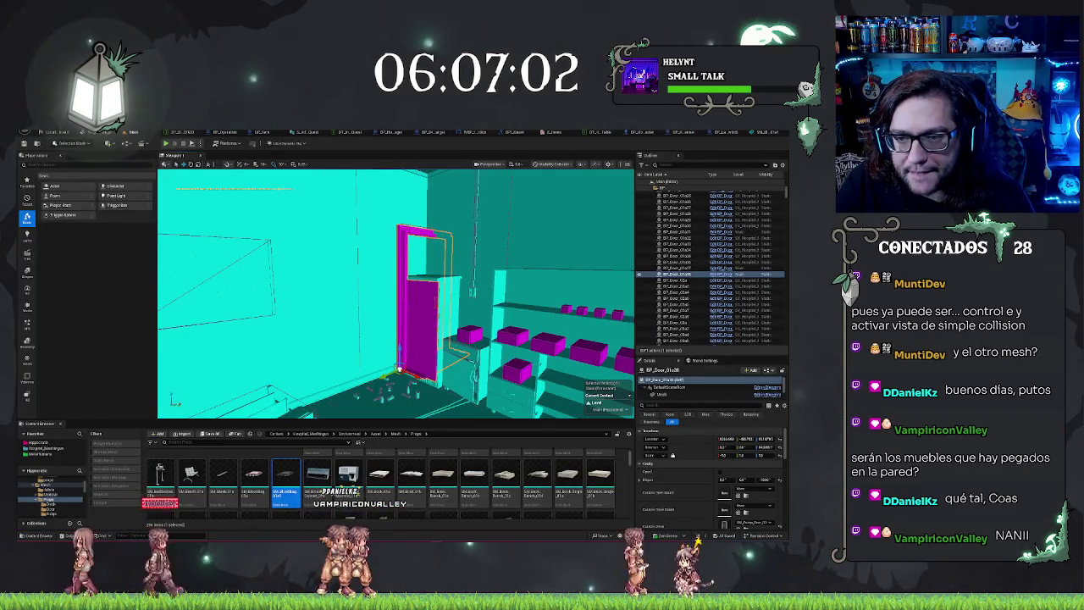
- Set the level view back to Lit, then select and focus BP_ItemDispenser5 on the table
key(alt+4)
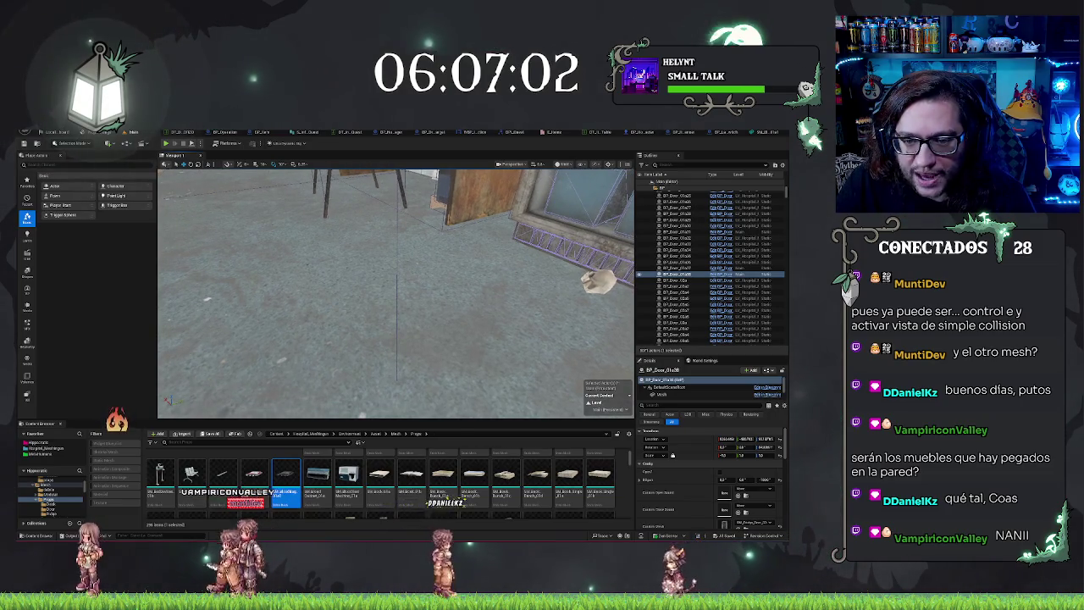
click(597, 282)
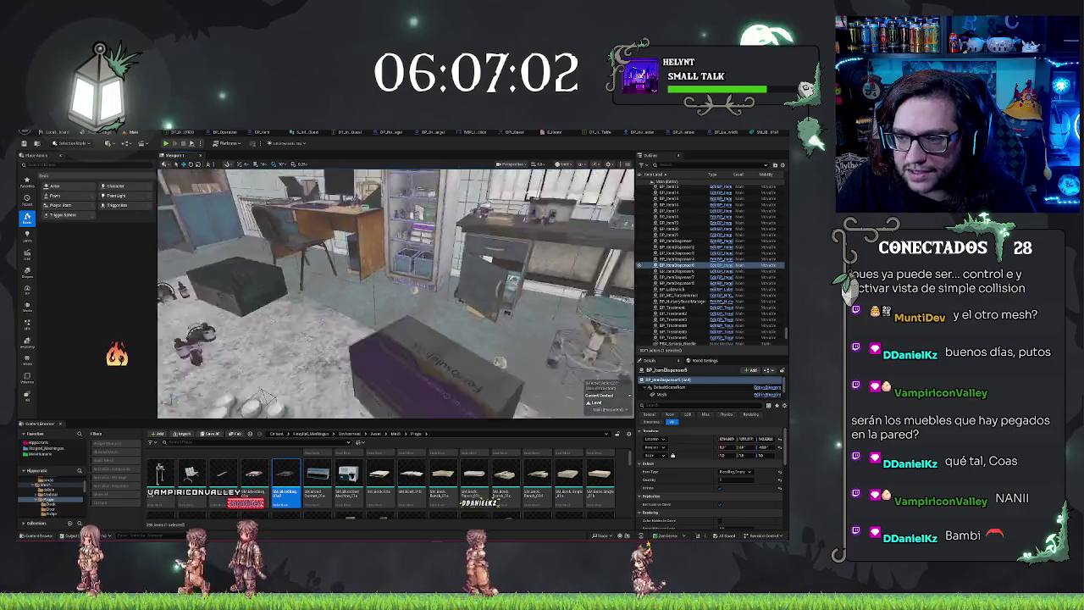
key(f)
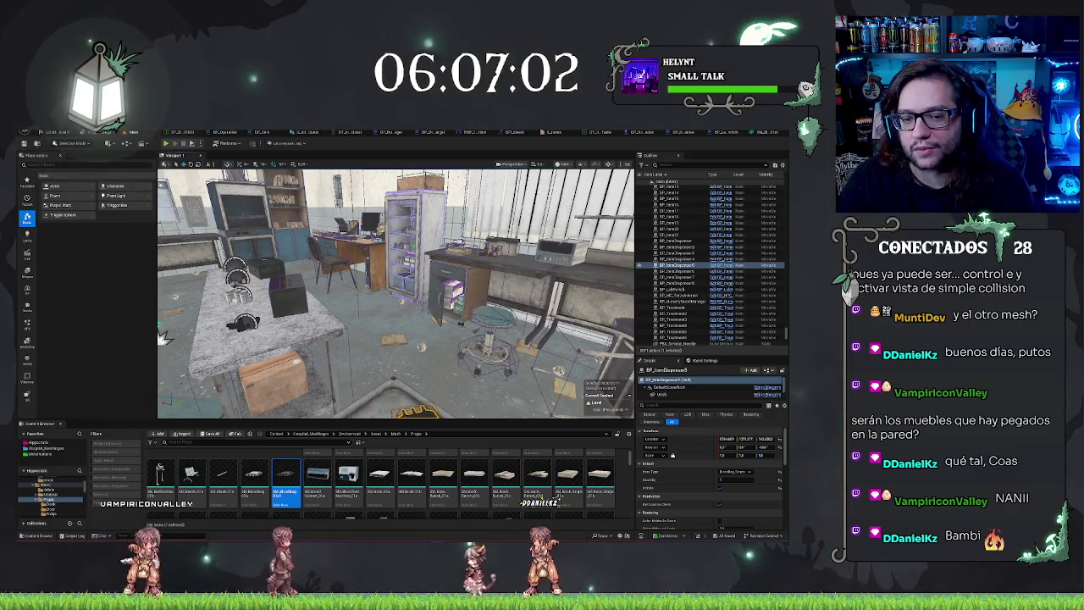
mouse_move(164, 337)
mouse_down()
mouse_move(167, 403)
mouse_move(222, 331)
mouse_move(215, 303)
mouse_move(229, 293)
mouse_up()
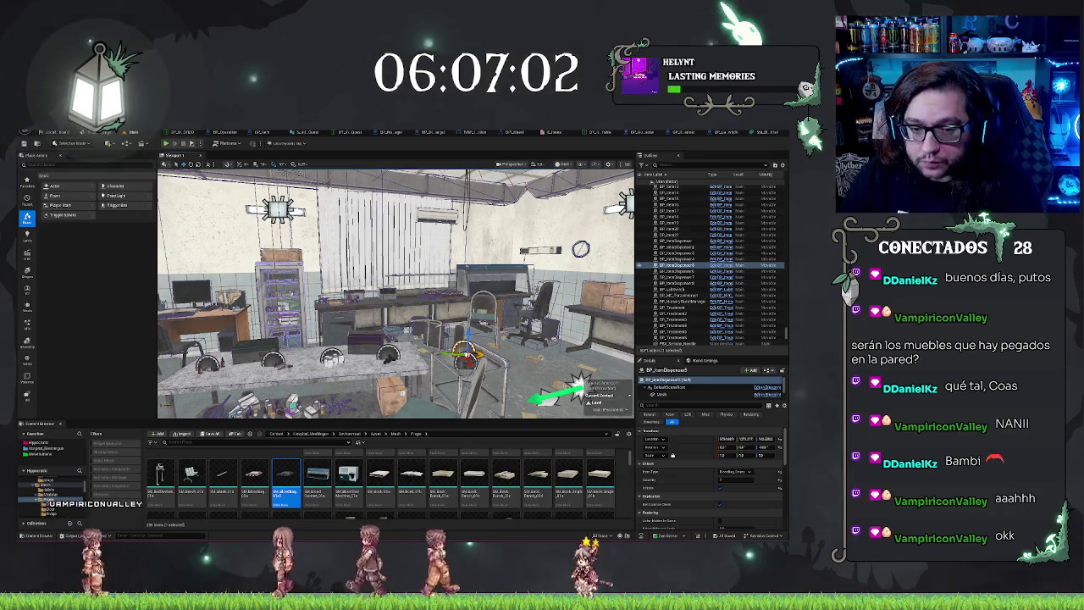
key(f)
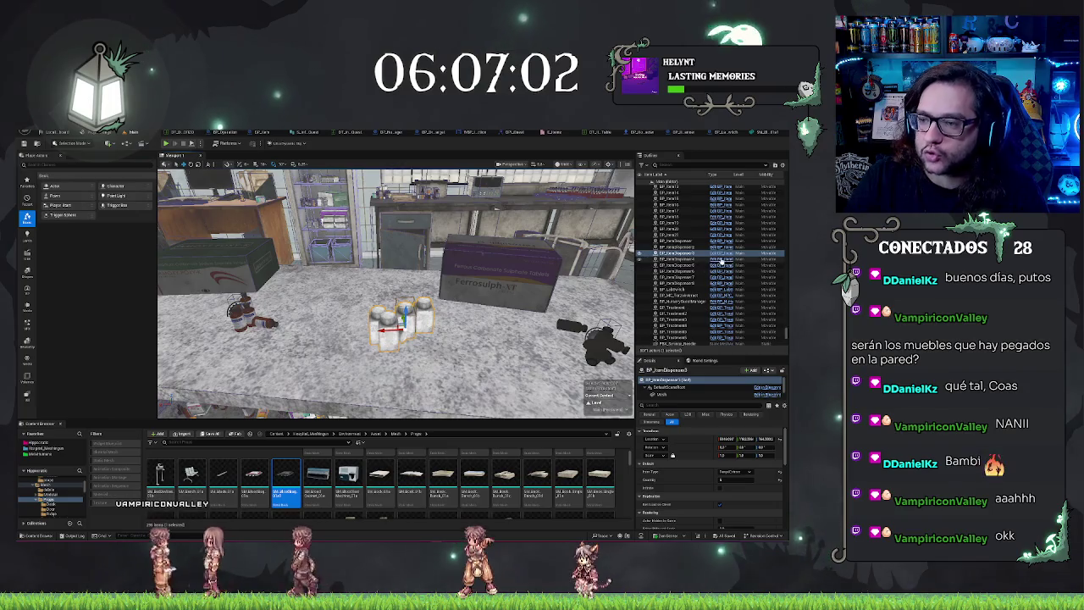
click(679, 132)
- Orbit BP_ItemDispenser's bottle preview and select the Quantity variable to edit its default value
click(149, 155)
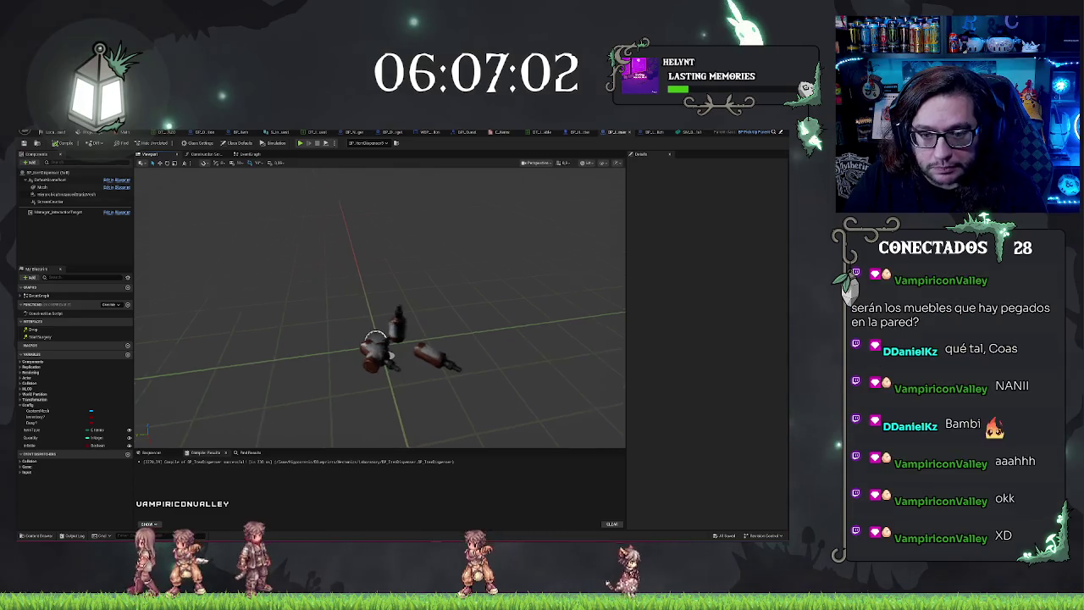
mouse_move(431, 246)
mouse_down()
mouse_move(407, 254)
mouse_move(431, 246)
mouse_up()
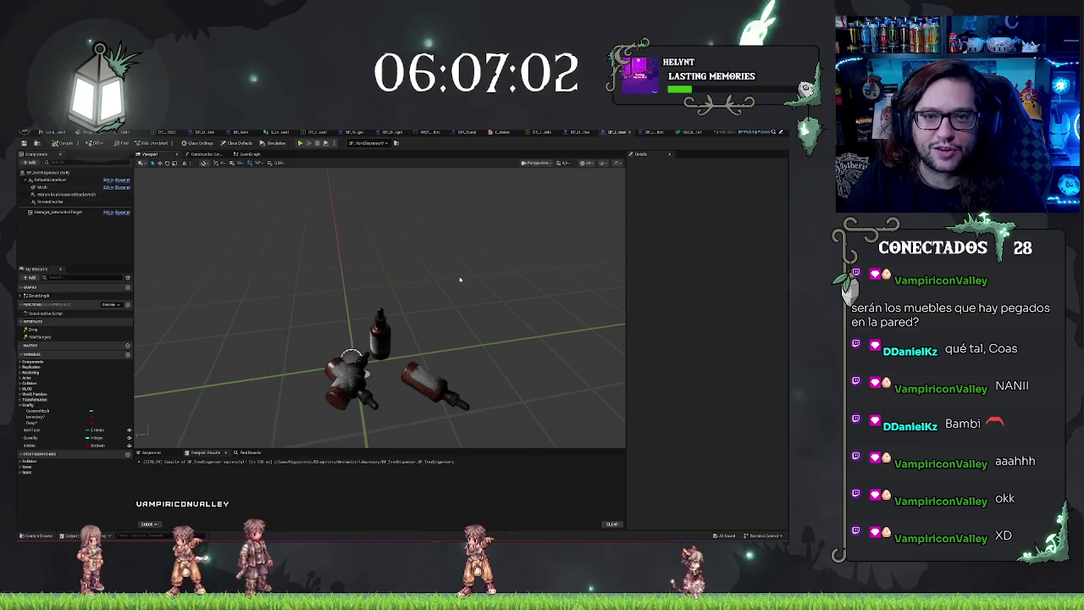
scroll(479, 345, down, 5)
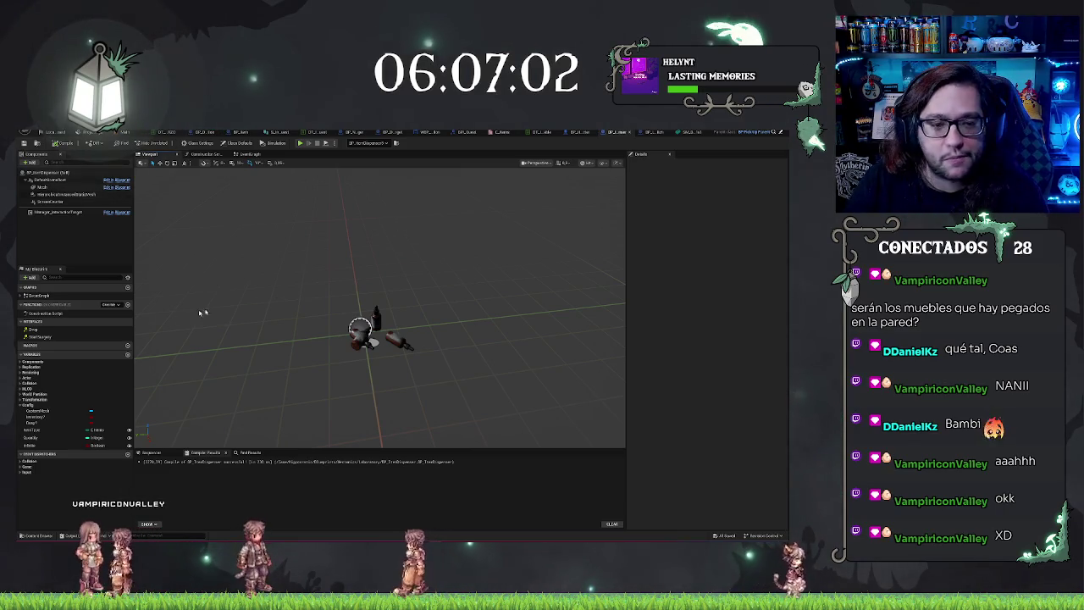
click(34, 437)
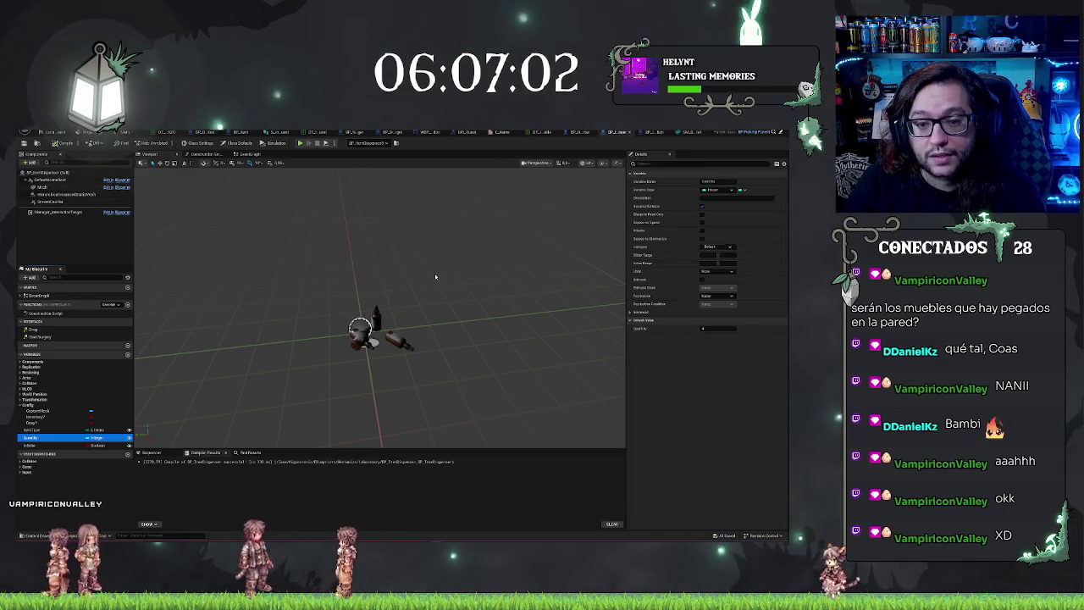
drag(457, 306, 367, 270)
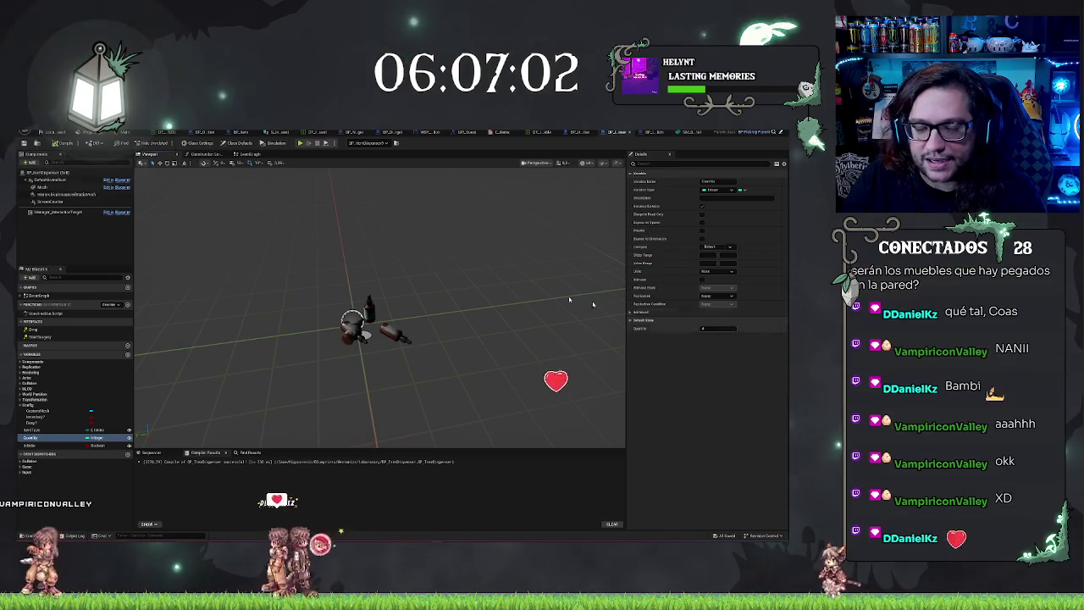
click(51, 194)
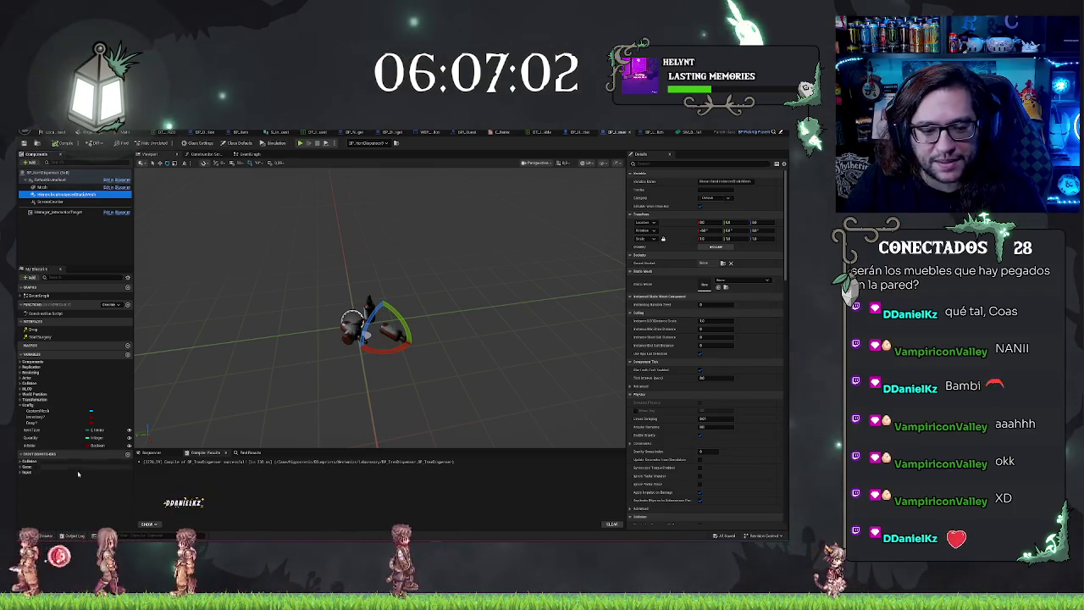
click(49, 438)
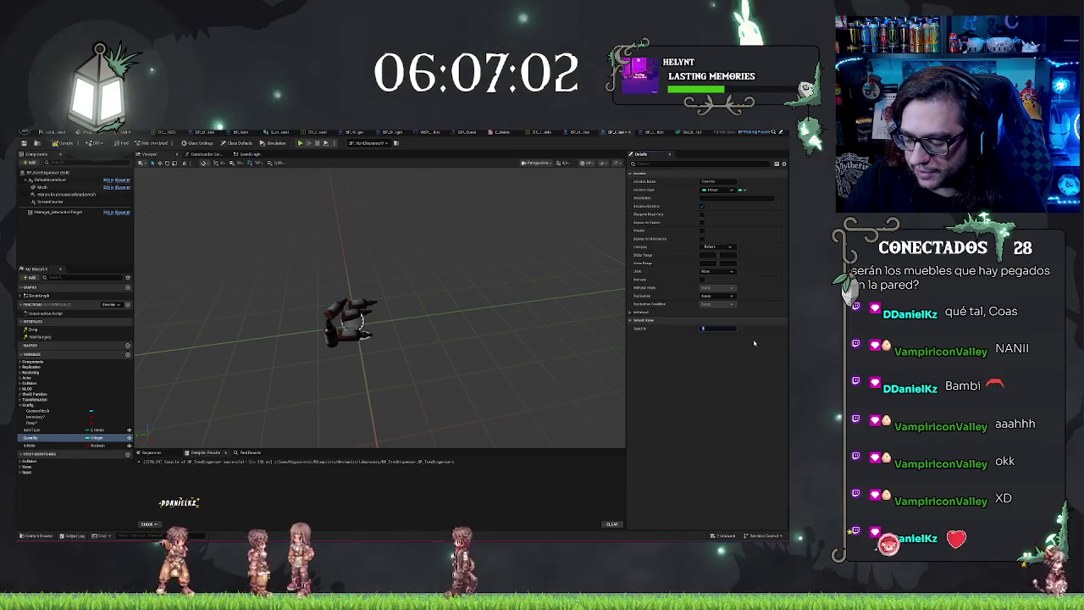
key(Return)
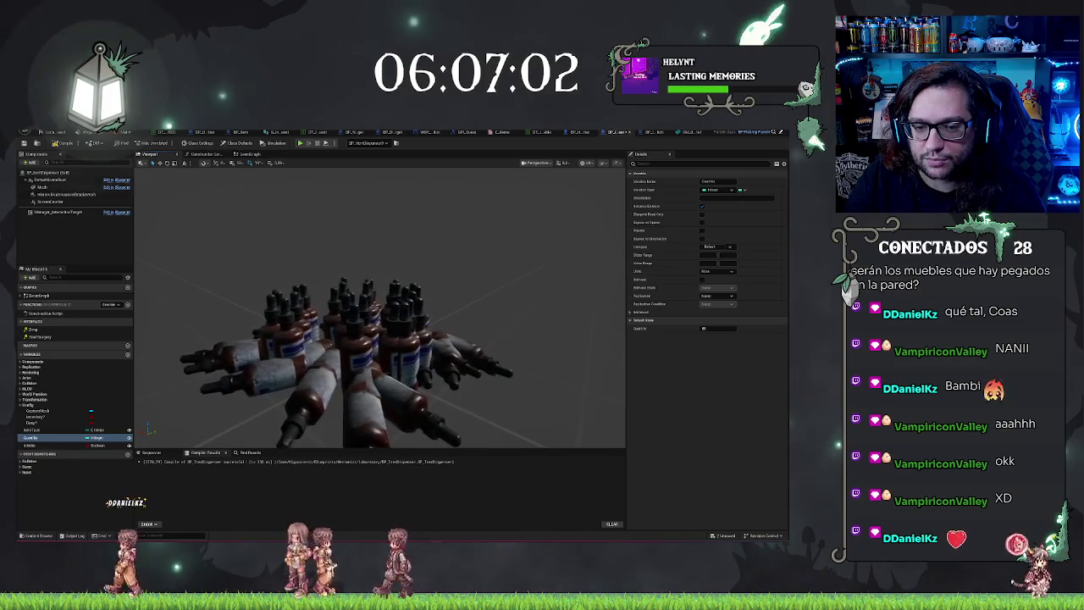
- Change Quantity so only a single bottle spawns and zoom onto it
scroll(488, 321, down, 5)
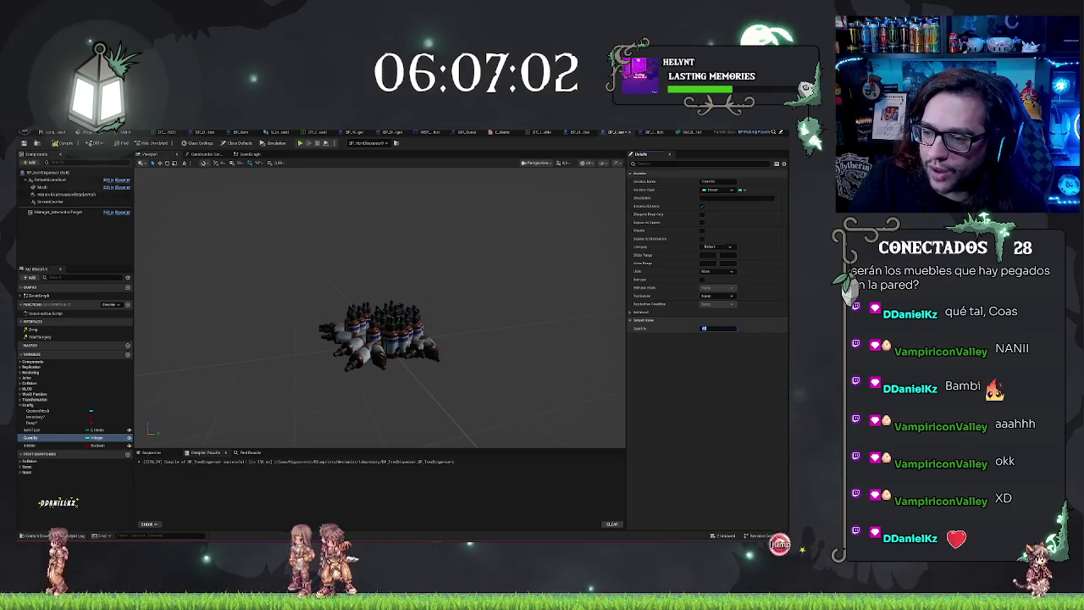
text(1)
click(744, 335)
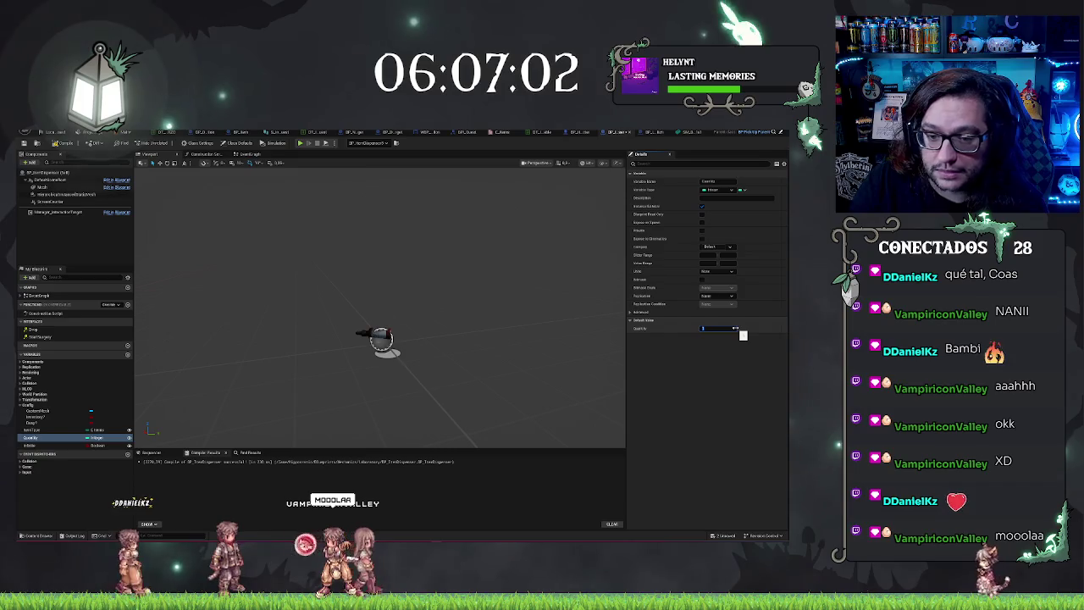
drag(434, 309, 475, 296)
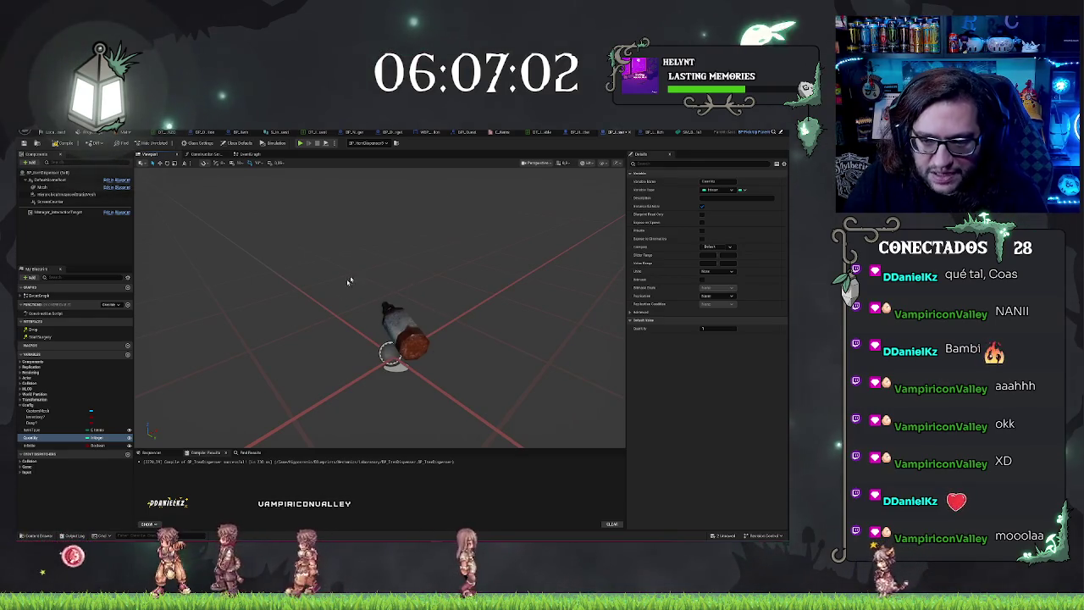
- Set Quantity's Default Value to 100 and orbit around the spawned bottle stack
click(719, 328)
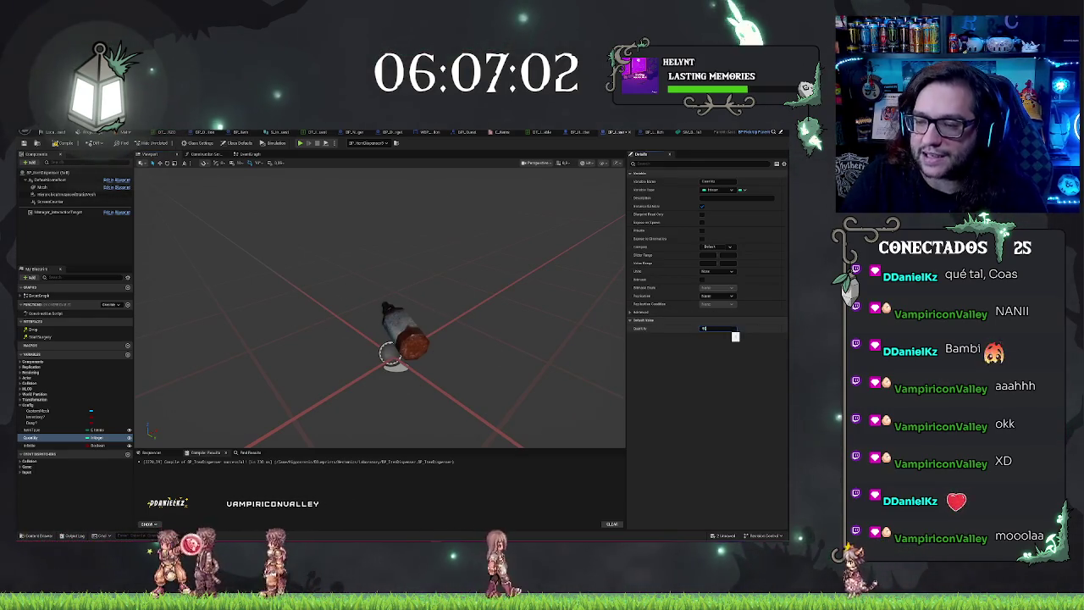
text(100)
key(Return)
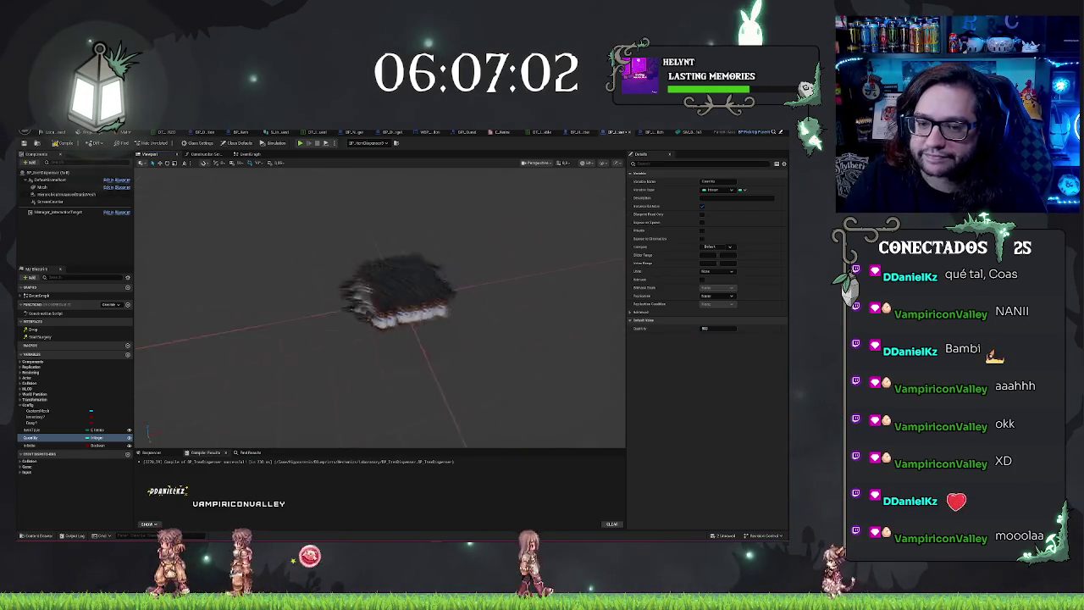
drag(381, 304, 310, 312)
drag(508, 328, 546, 328)
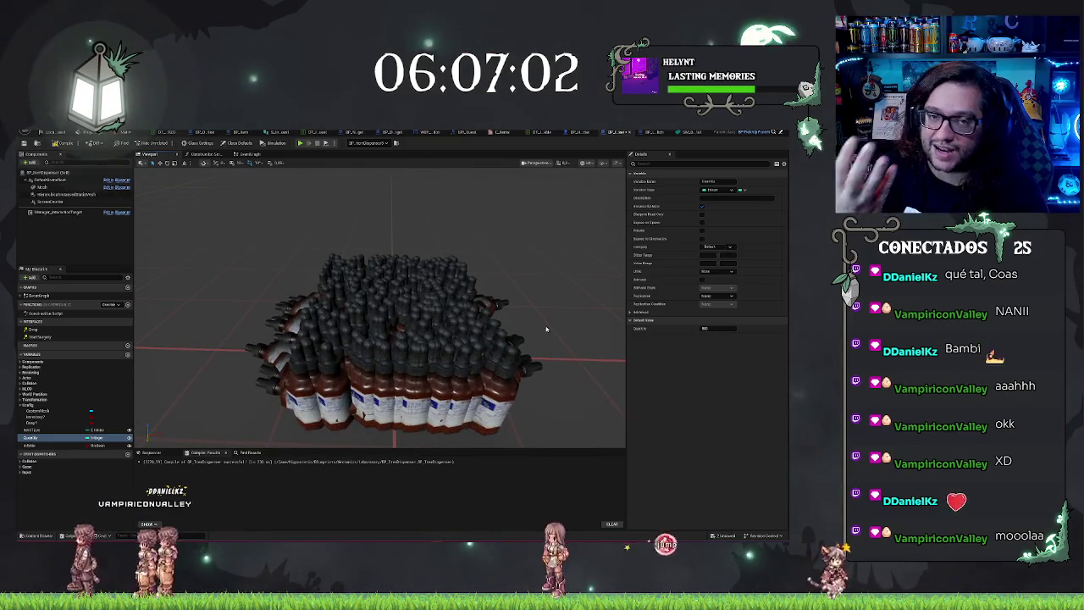
scroll(509, 319, down, 5)
scroll(509, 318, up, 5)
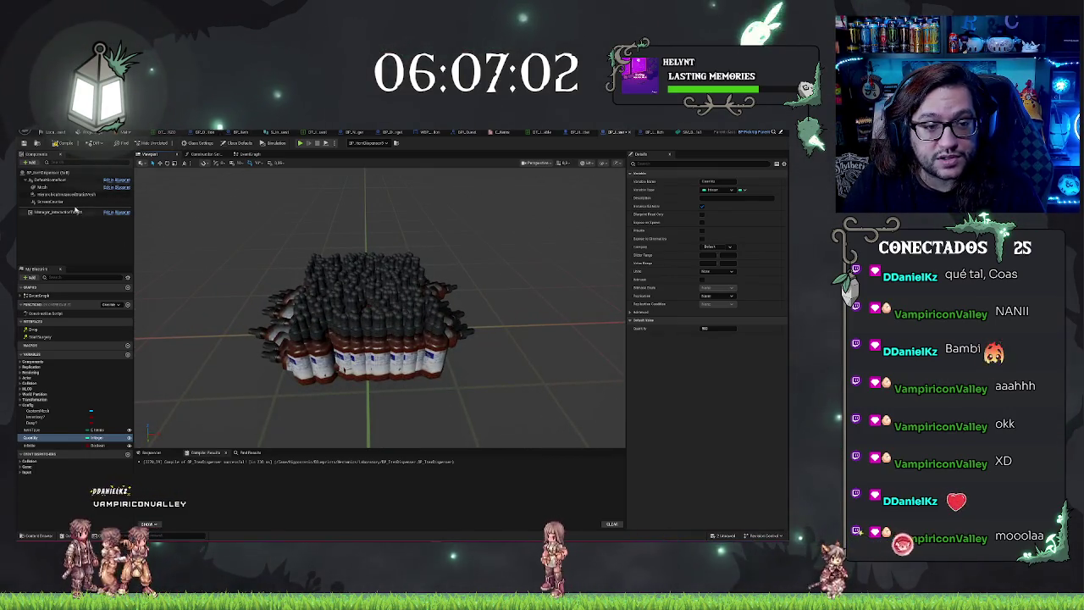
click(67, 194)
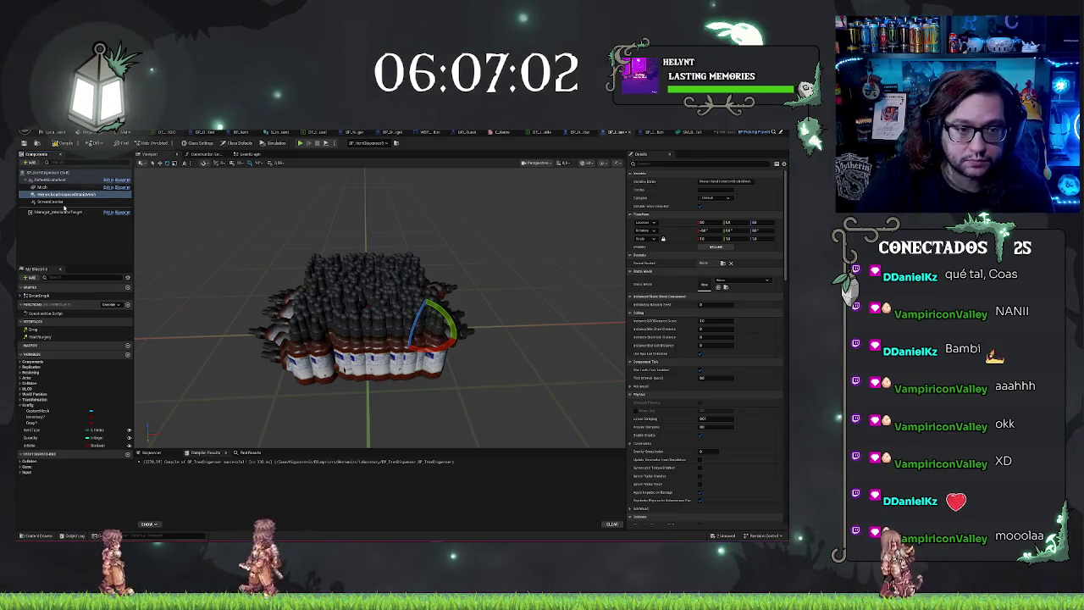
- Zoom the preview, then select Quantity again and enter 4 as its default value
scroll(365, 256, up, 2)
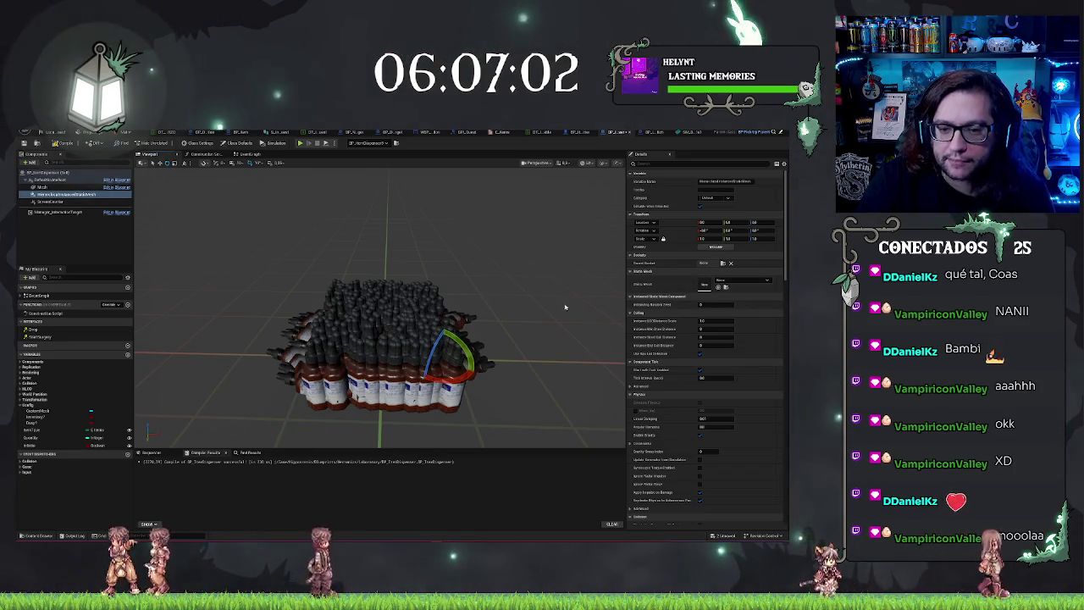
scroll(470, 305, up, 2)
scroll(381, 304, down, 1)
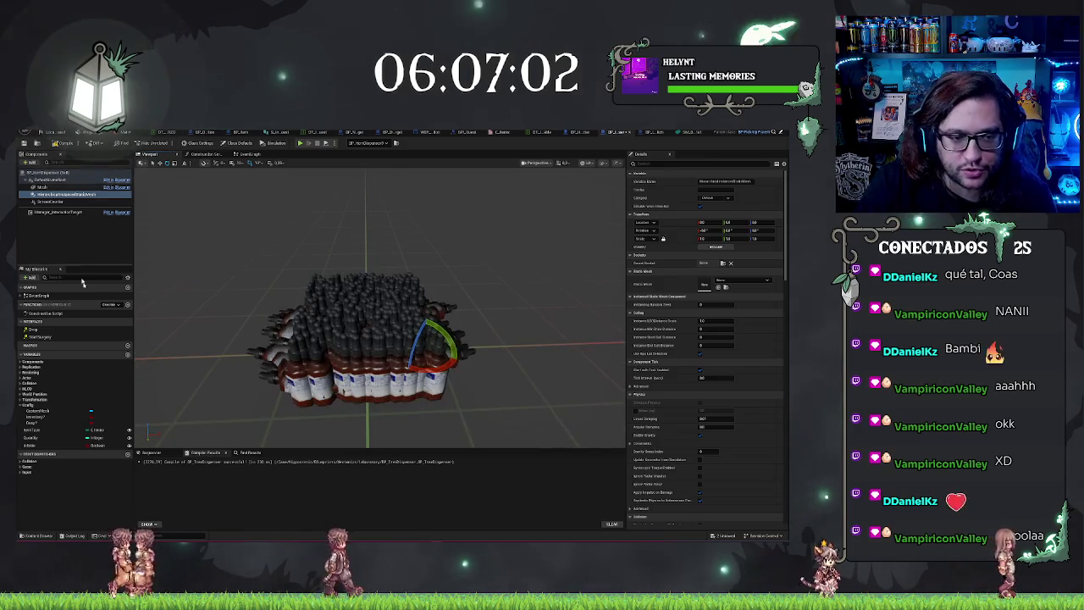
click(46, 439)
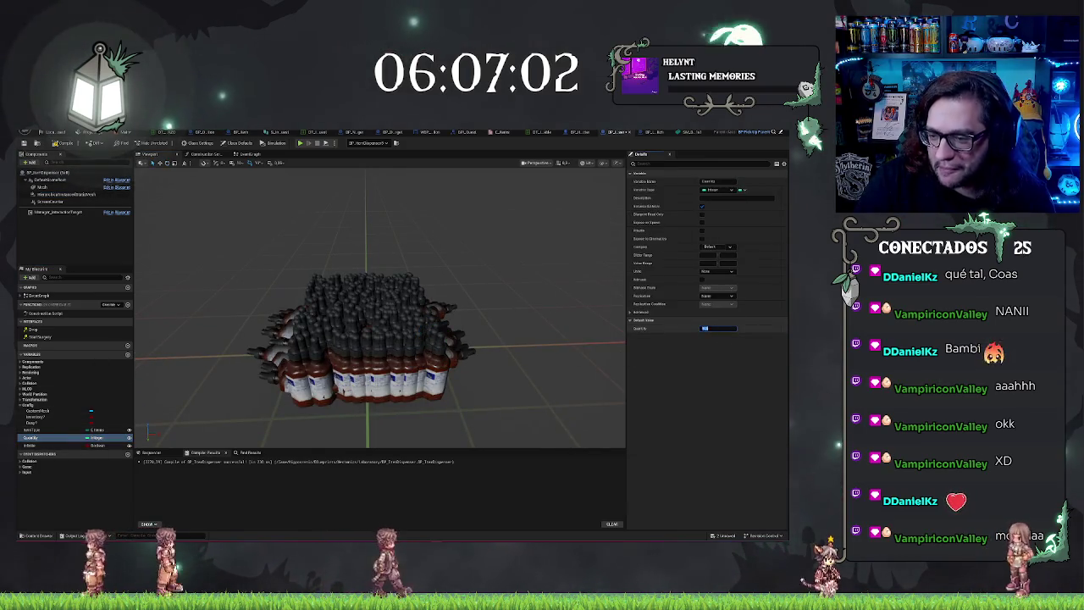
text(4)
key(Return)
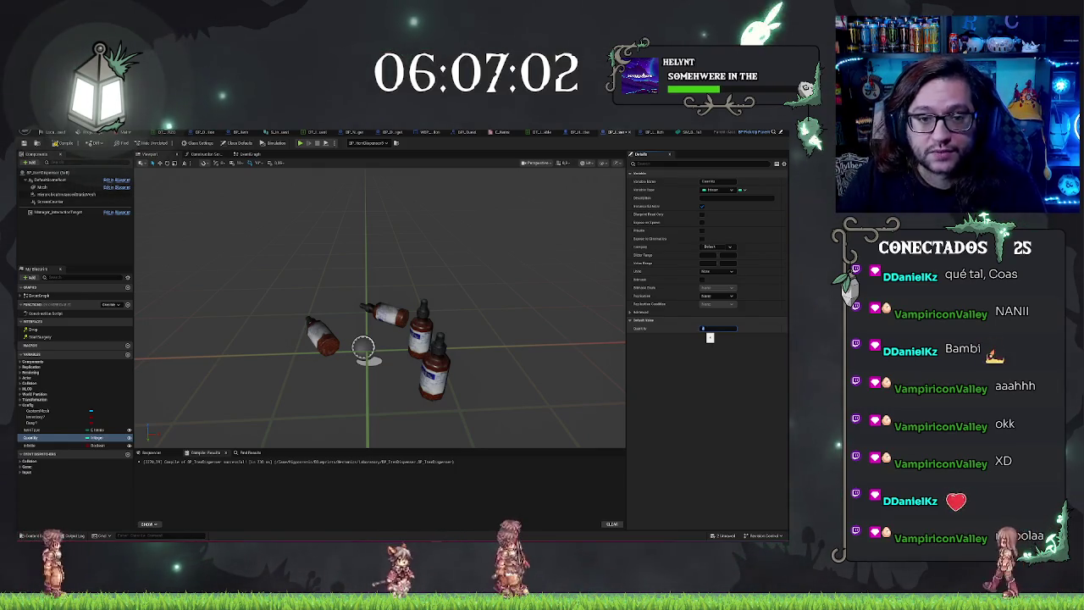
- Confirm the Quantity value of 4 and switch back to the hospital level
key(Return)
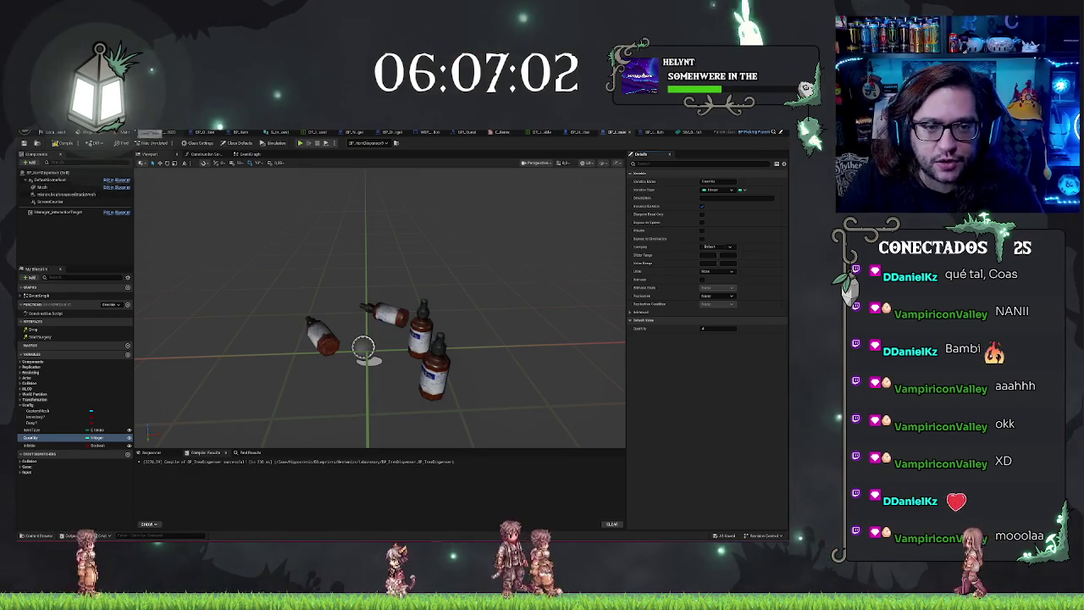
click(128, 133)
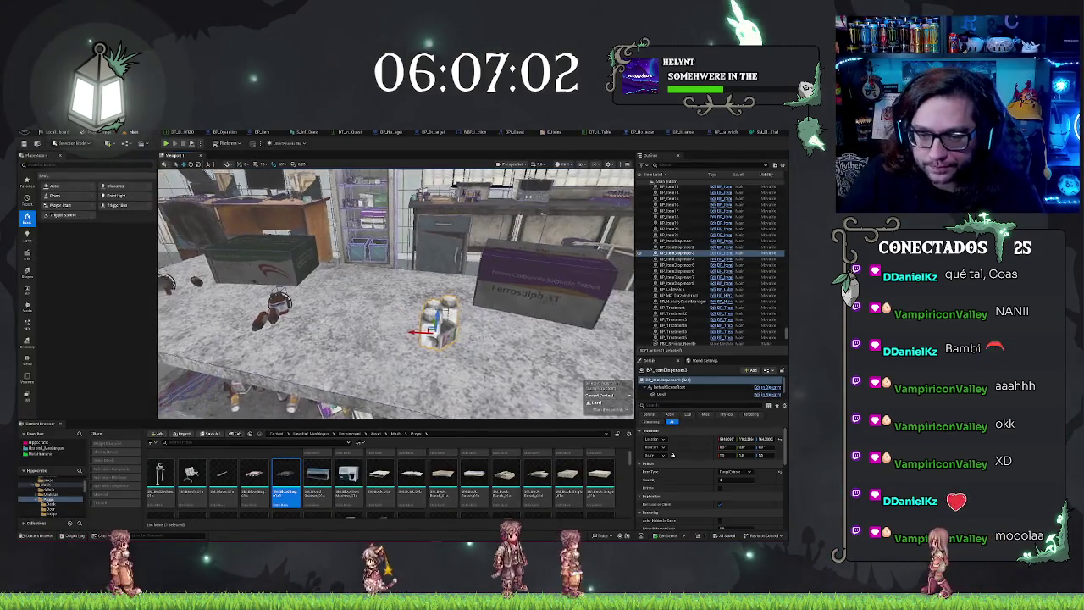
- Focus on the placed BP_ItemDispenser and orbit around the lab table
key(f)
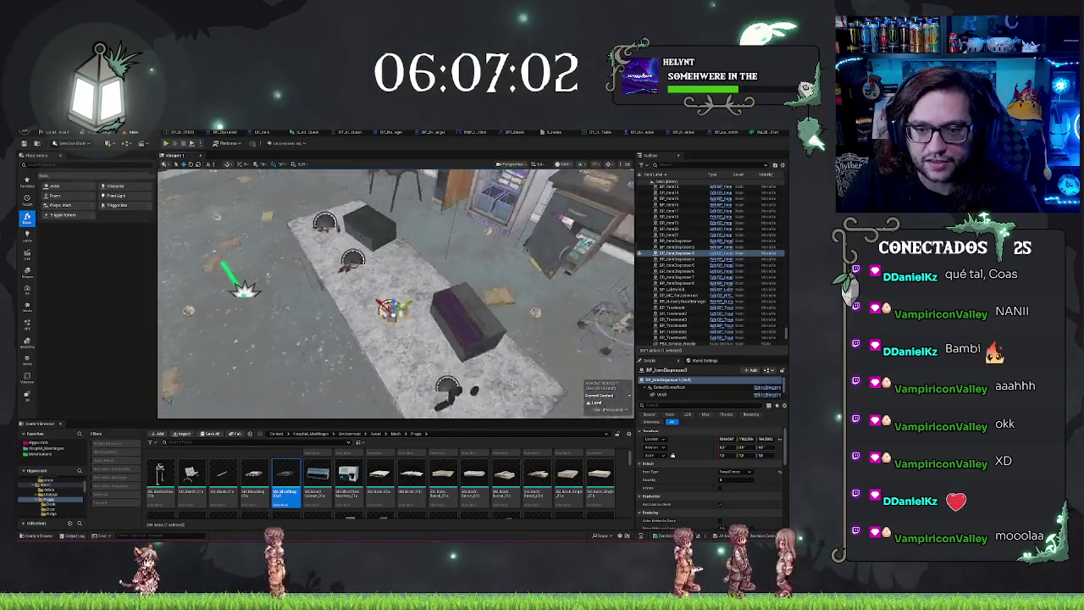
drag(398, 288, 364, 288)
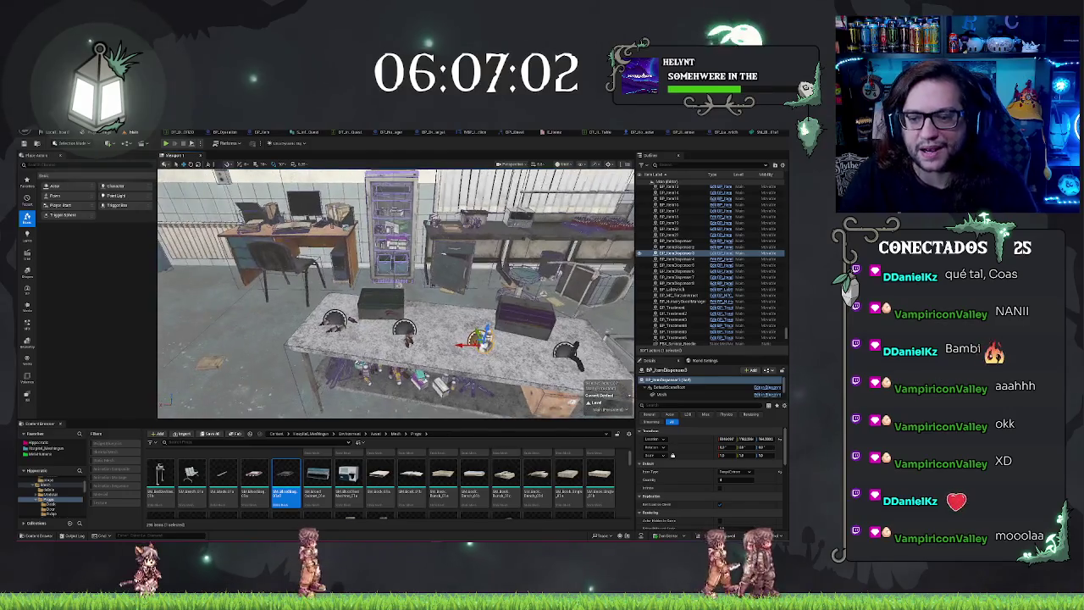
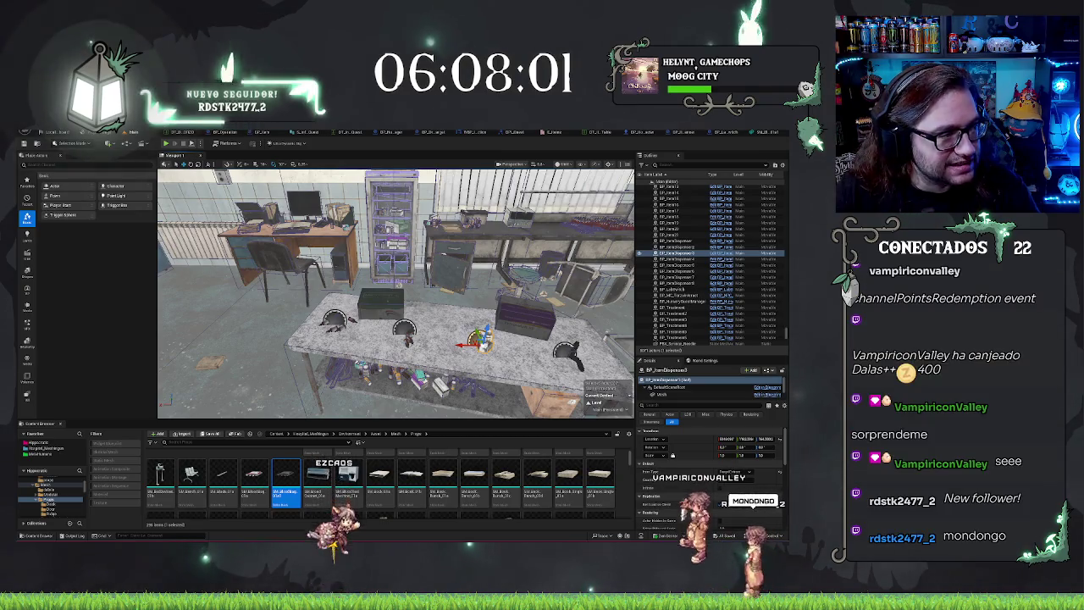
- Watch the Twitch clip full-screen, playing and pausing it, then return to Unreal
key(alt+Tab)
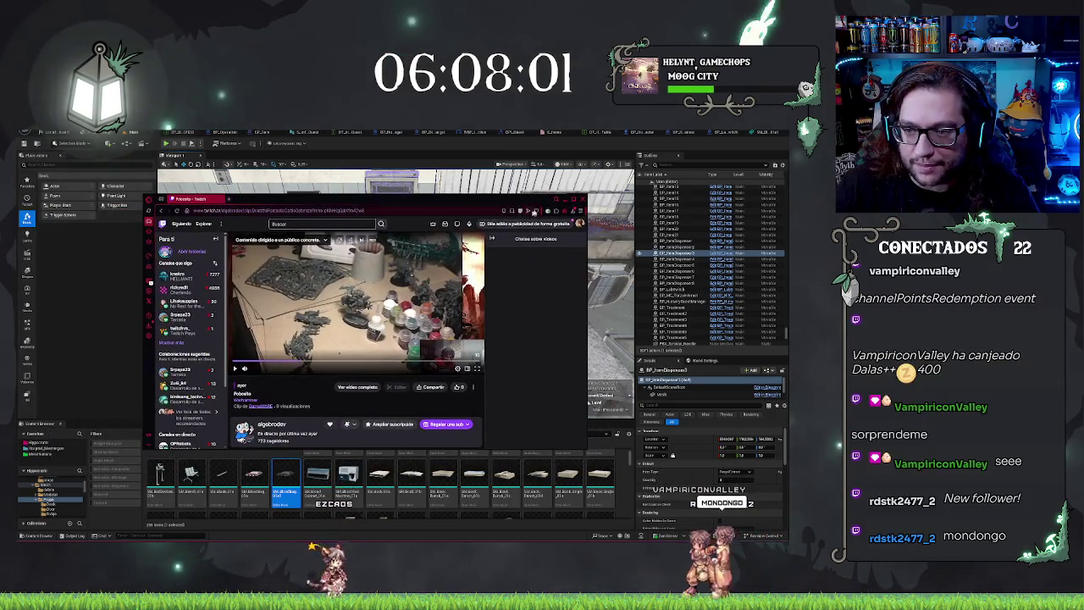
key(super+Up)
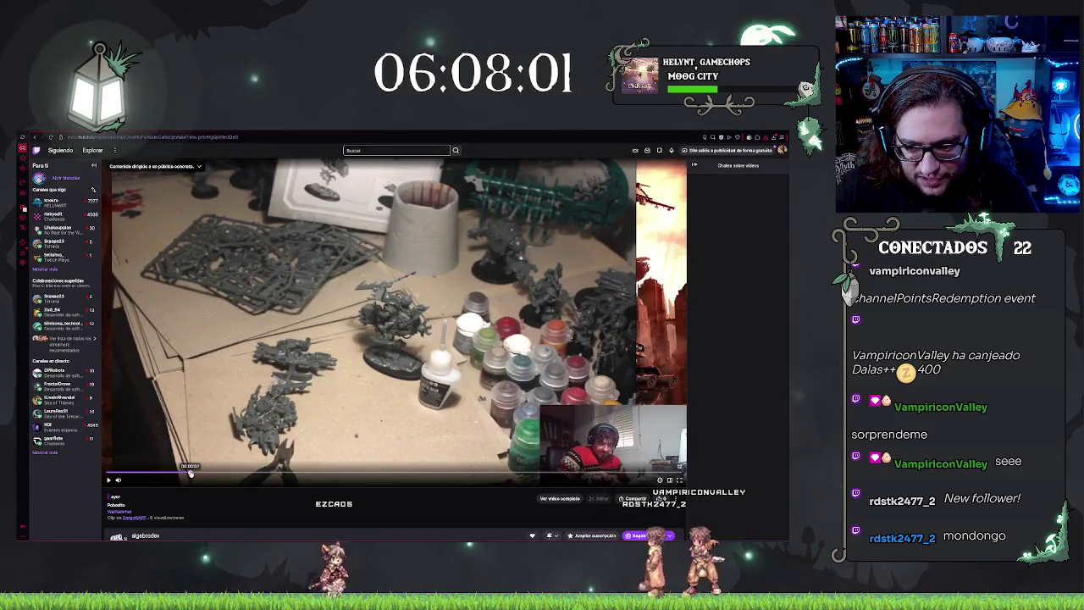
key(space)
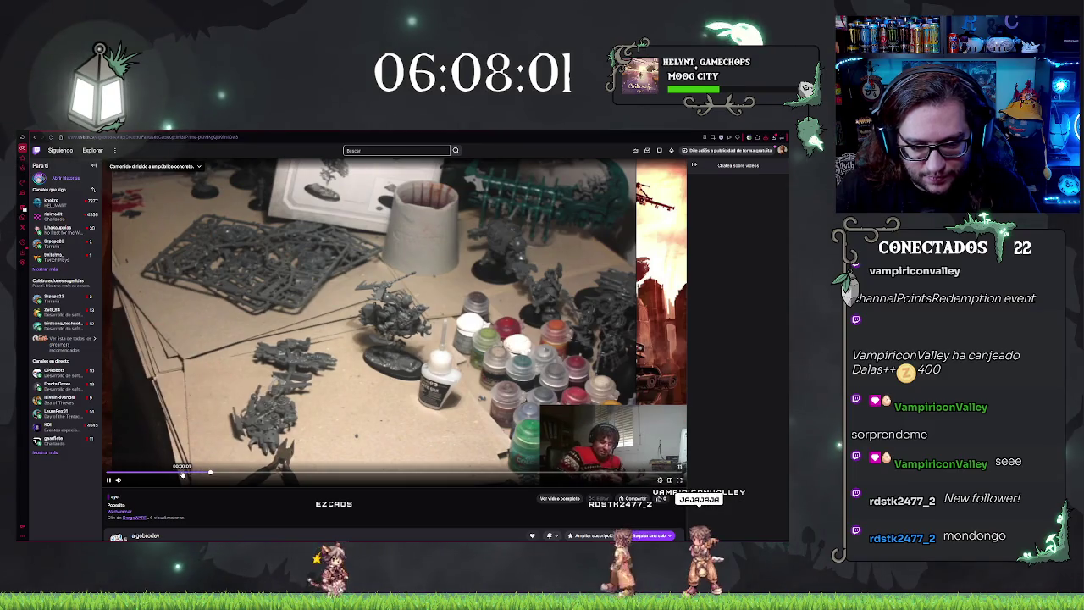
key(space)
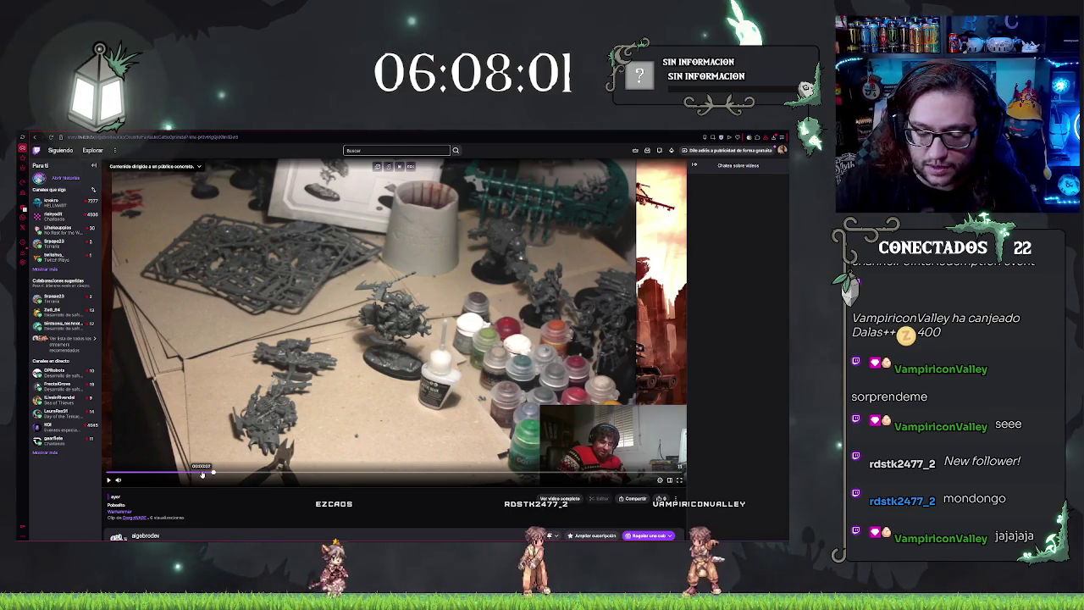
key(space)
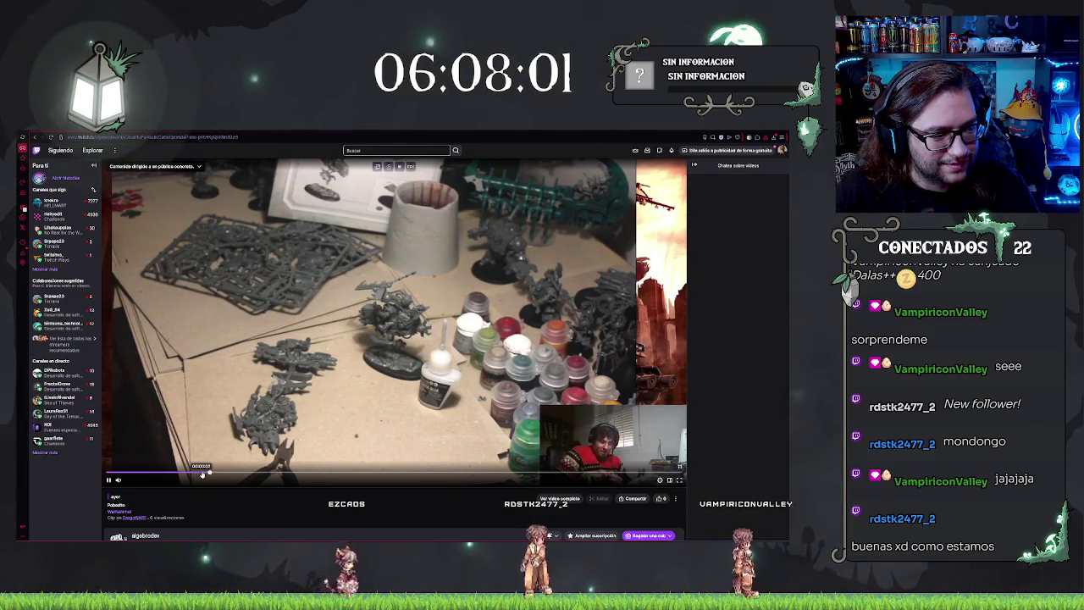
key(space)
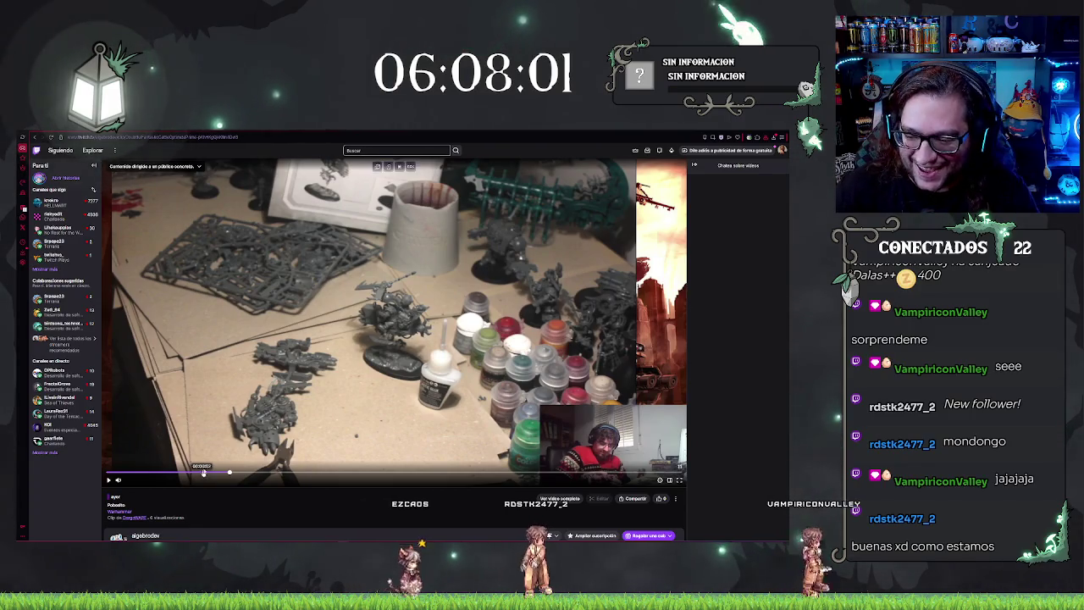
key(alt+Tab)
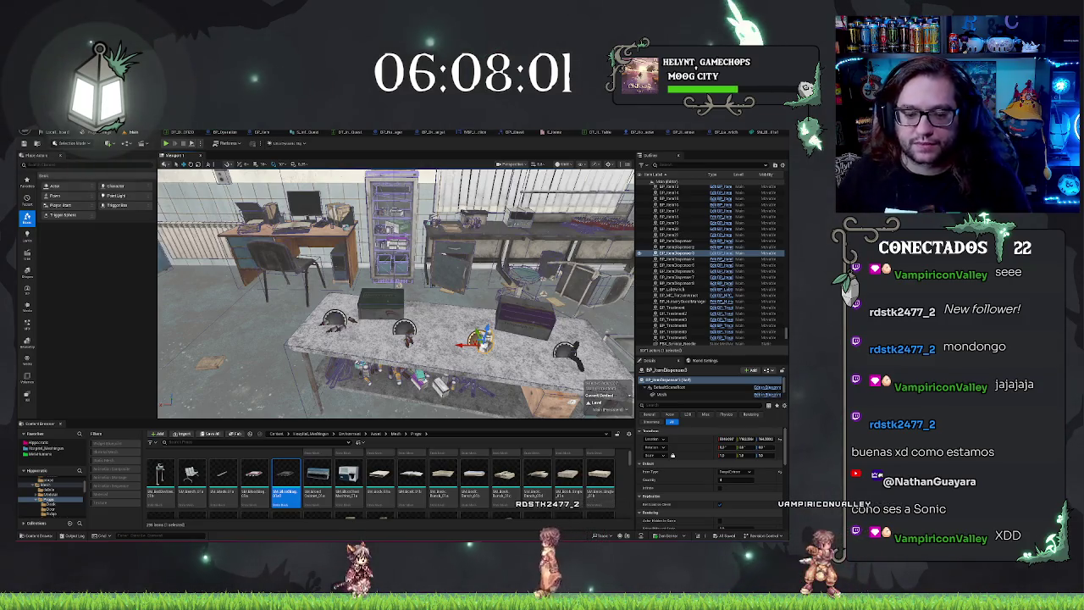
- Rotate the box on the table, undo the rotation, and open the dispenser's Blueprint
mouse_move(395, 293)
mouse_down()
mouse_move(322, 293)
mouse_move(318, 339)
mouse_up()
click(507, 326)
drag(506, 326, 478, 320)
click(334, 279)
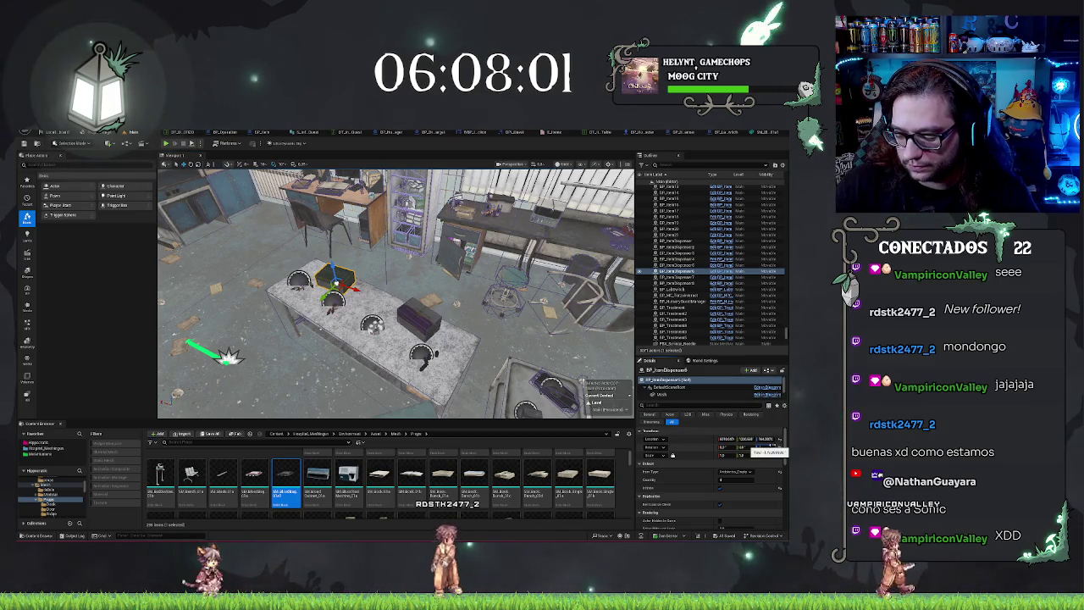
key(Return)
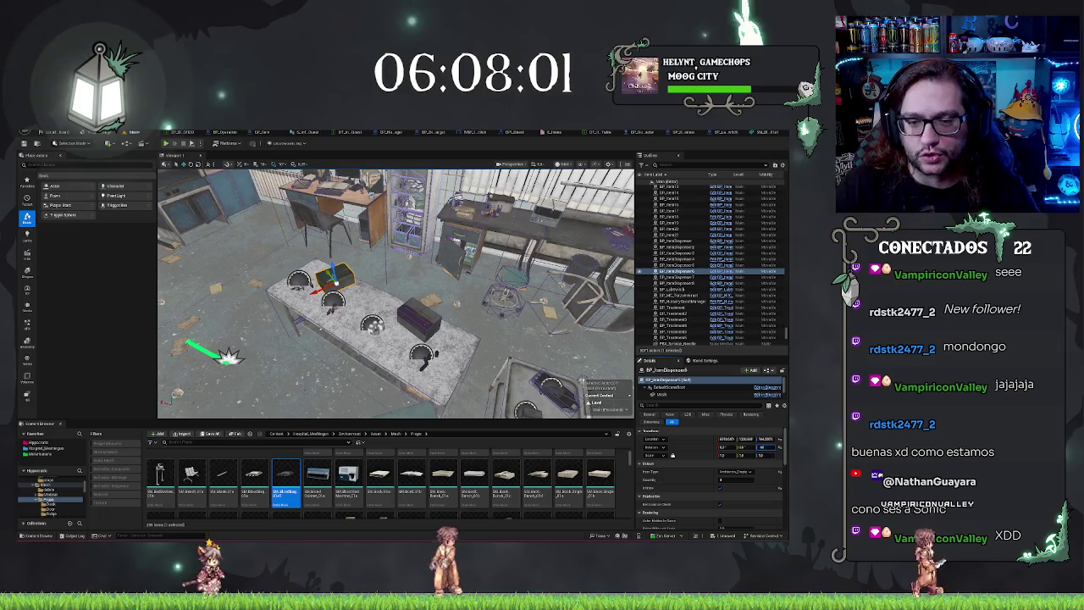
drag(479, 339, 474, 292)
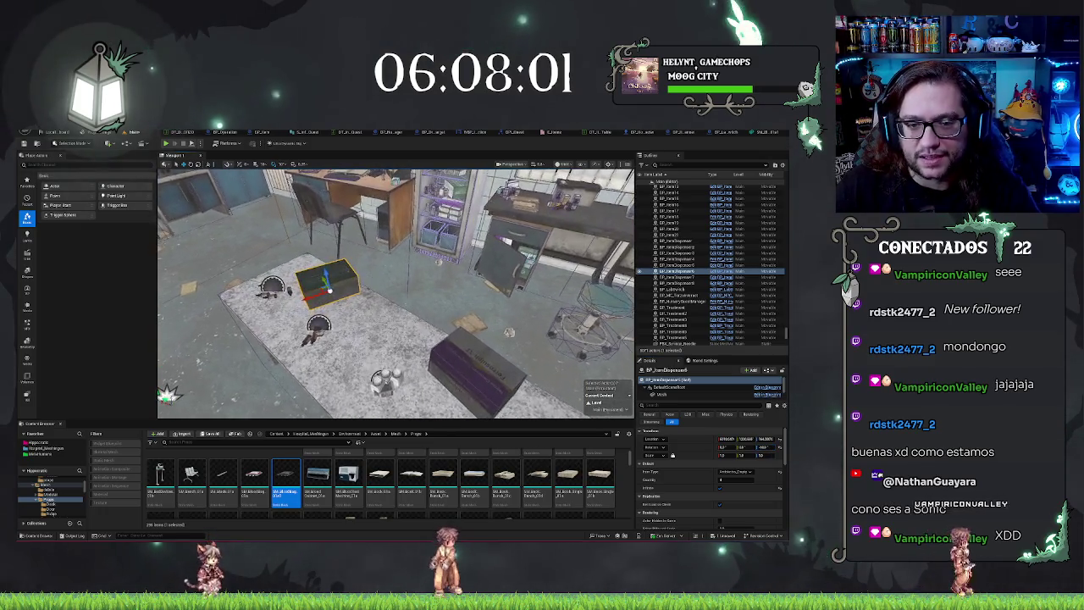
key(ctrl+z)
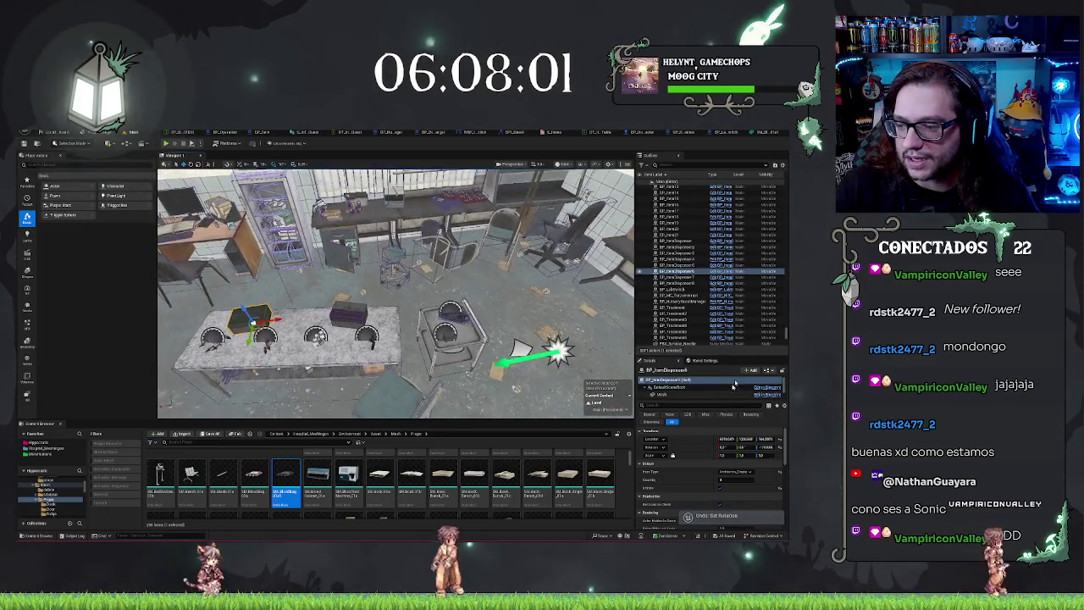
click(722, 280)
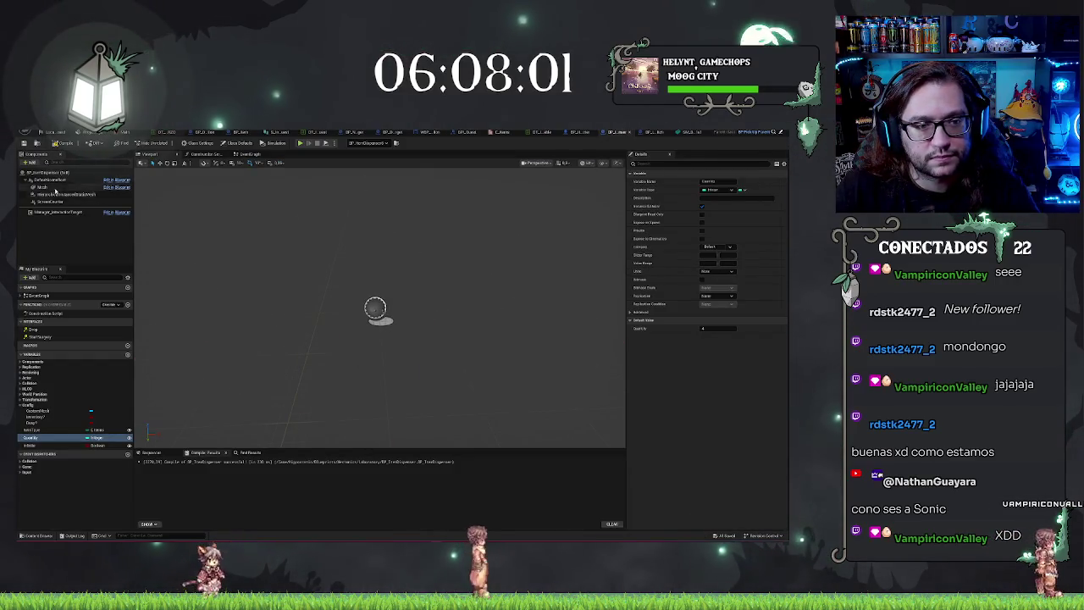
- Select the Mesh component, switch the preview to Visibility Collision view mode, and return to the level
click(48, 188)
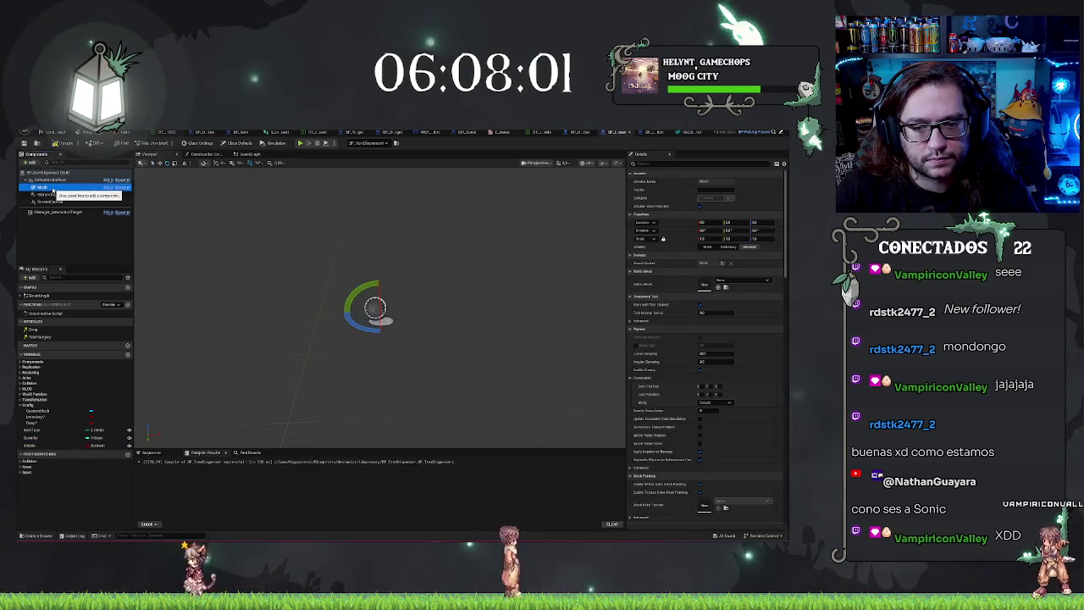
click(587, 163)
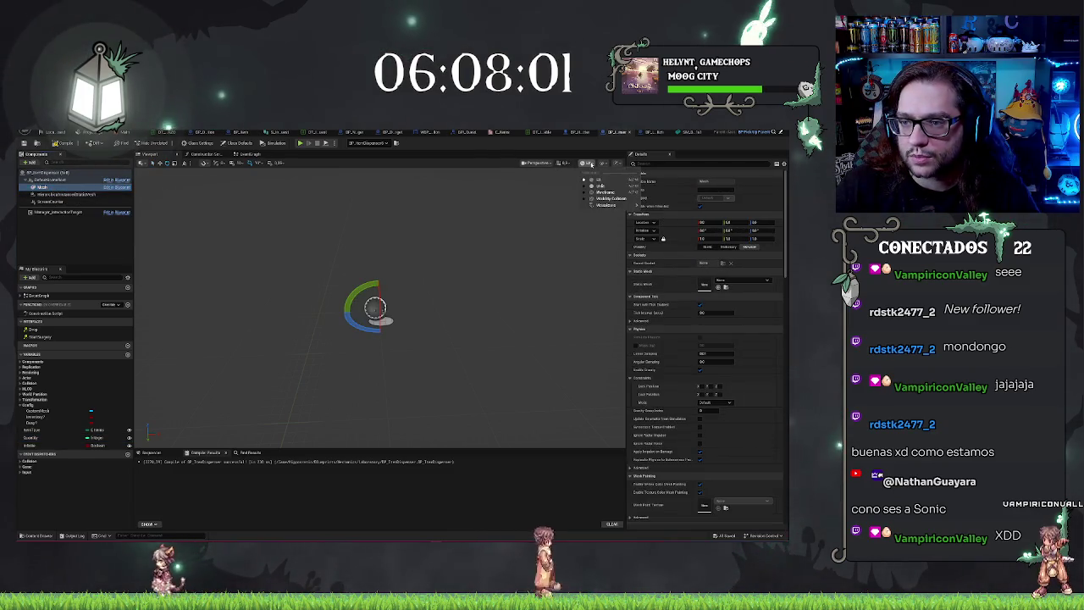
click(608, 198)
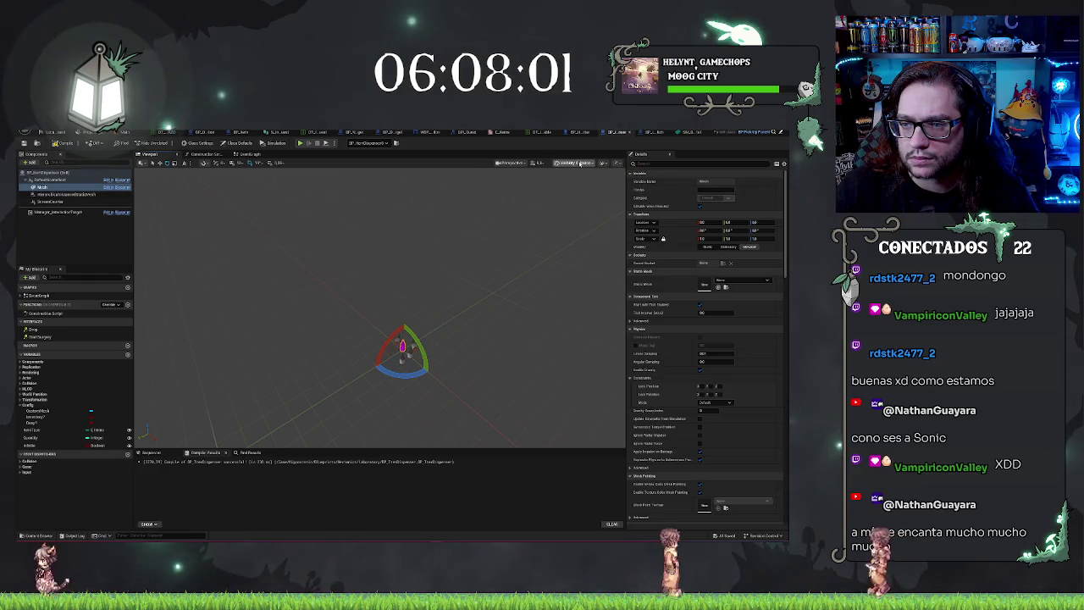
click(580, 164)
mouse_move(579, 205)
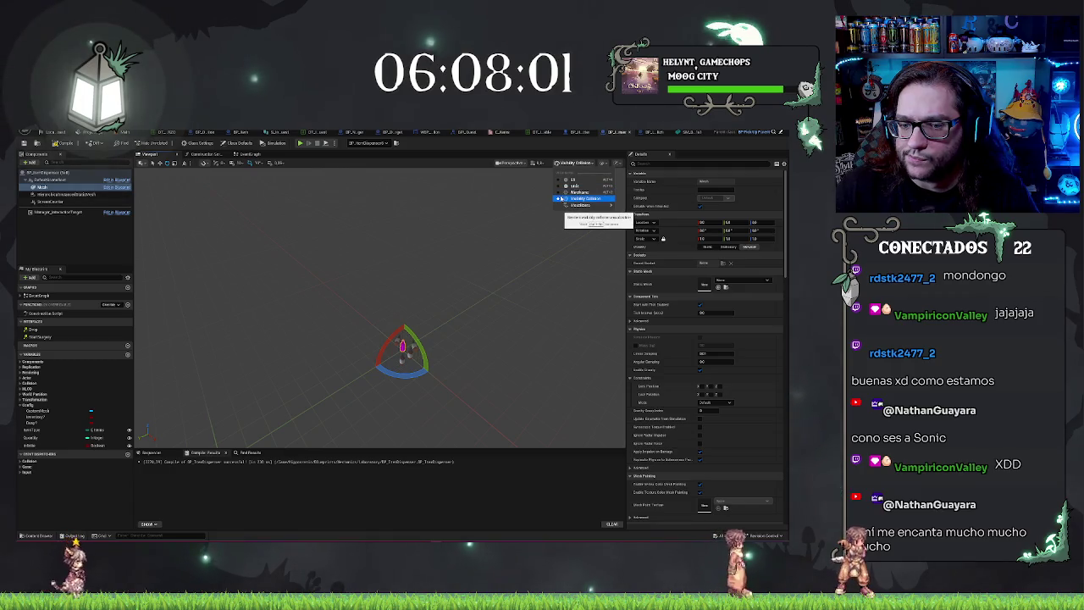
click(561, 198)
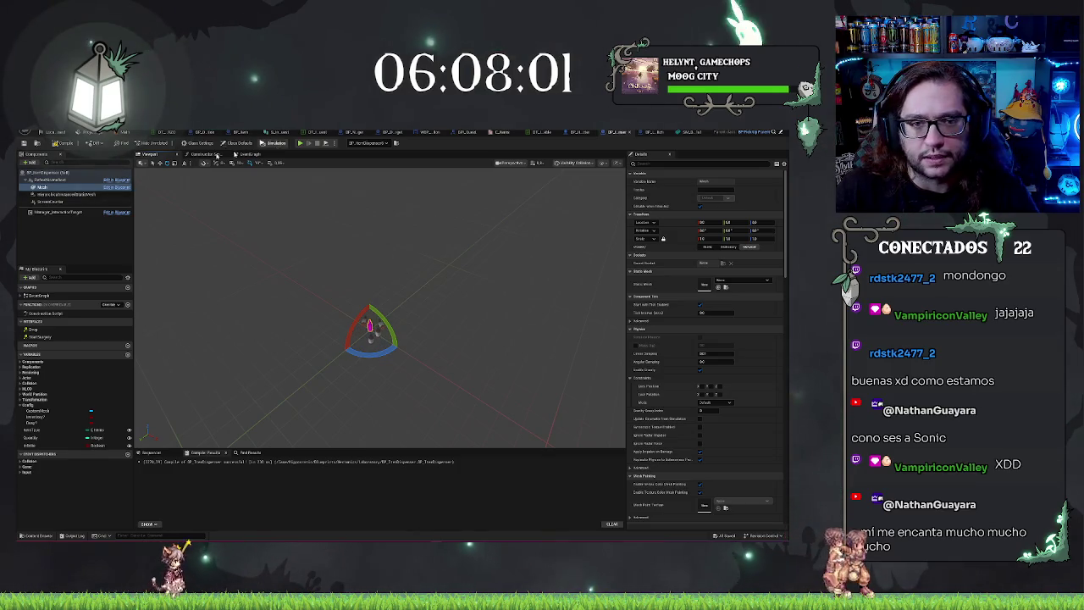
click(124, 133)
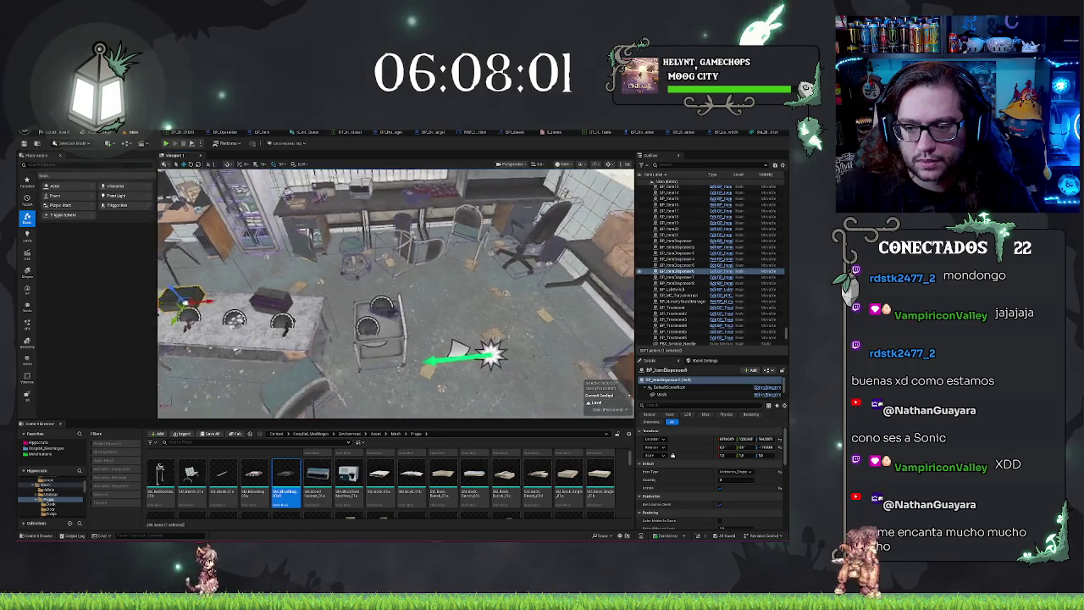
- Replace the actor on the metal cart with BP_ItemDispenser
double_click(678, 265)
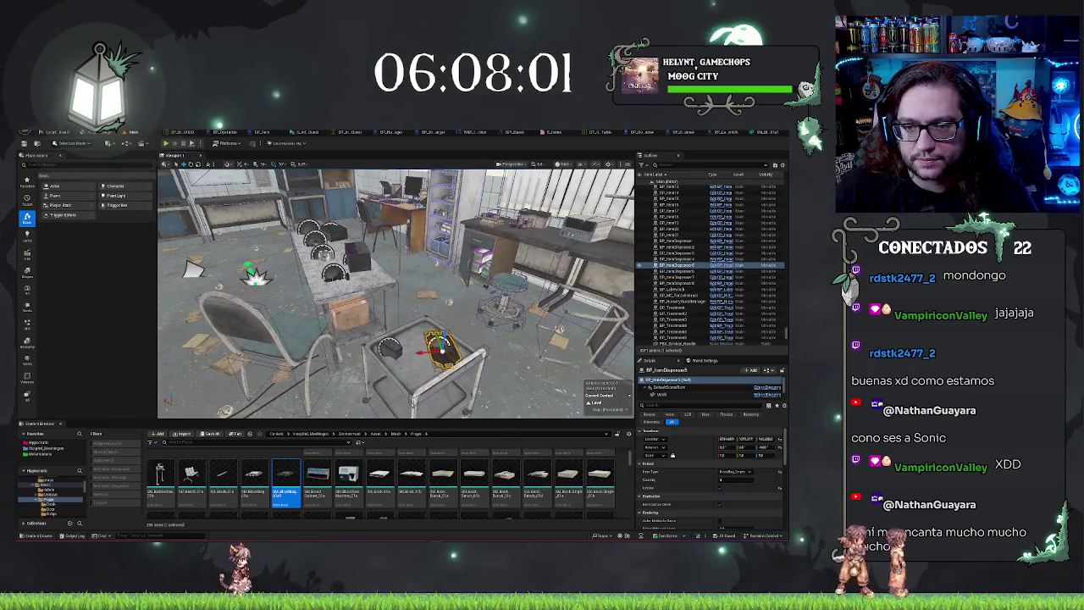
right_click(422, 298)
mouse_move(474, 339)
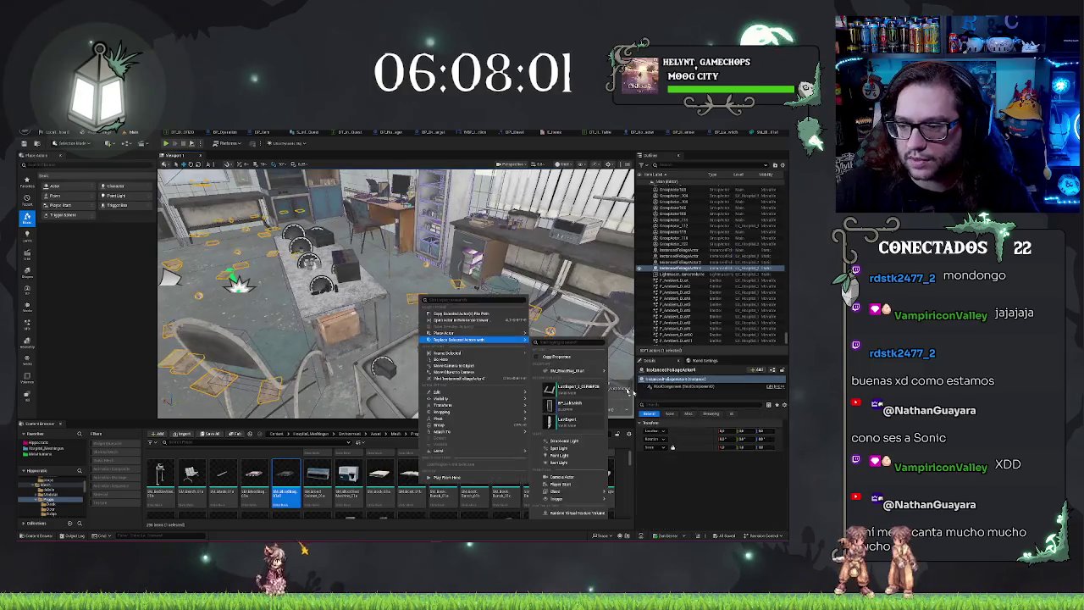
click(564, 403)
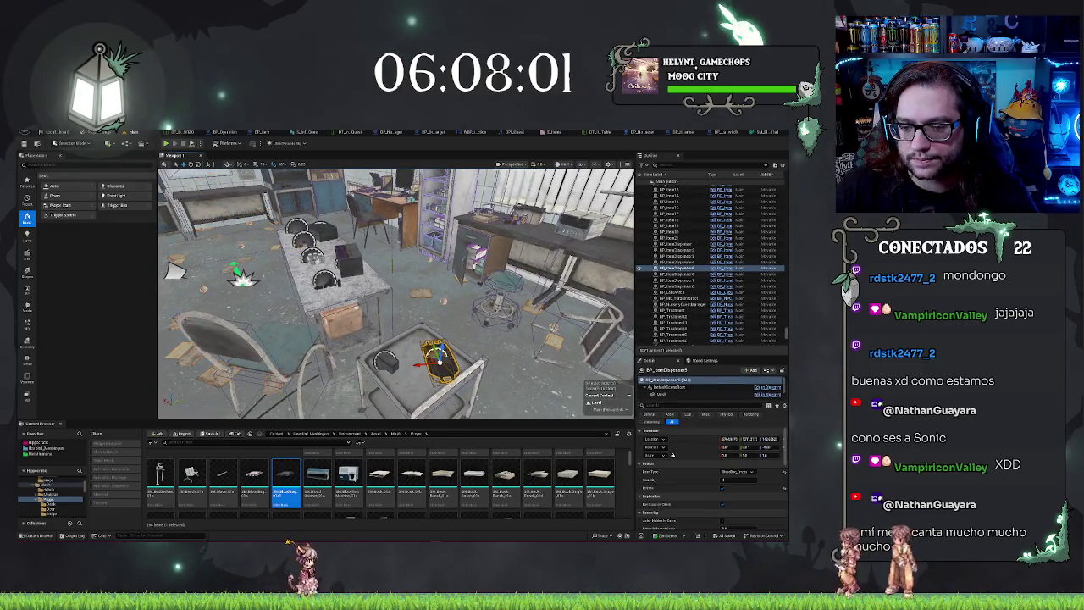
- Inspect the dispenser's components, nudge the mesh, then undo the move and deselect
click(669, 388)
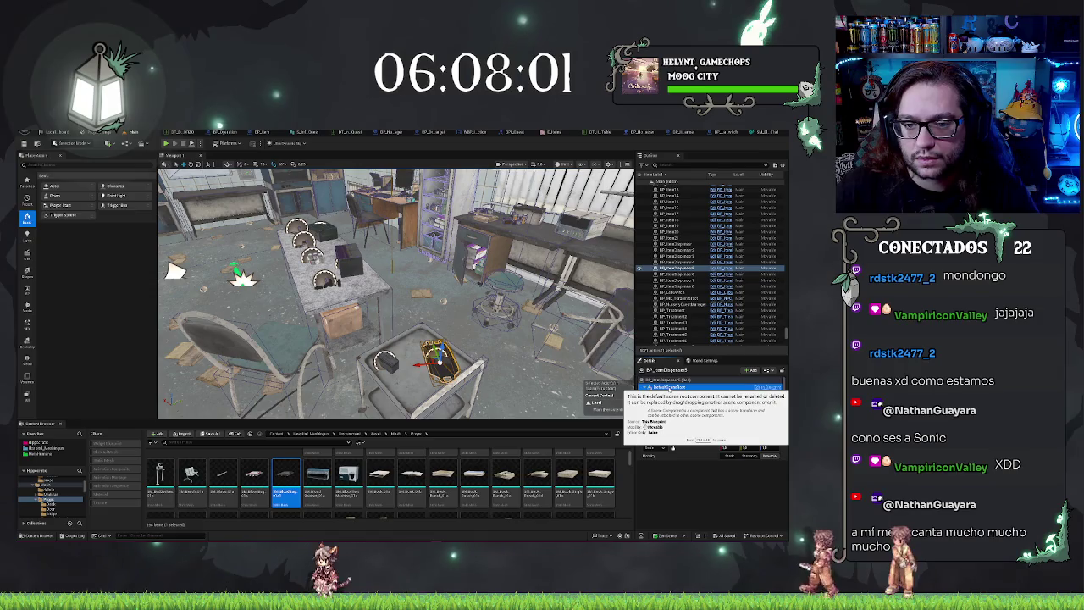
click(666, 394)
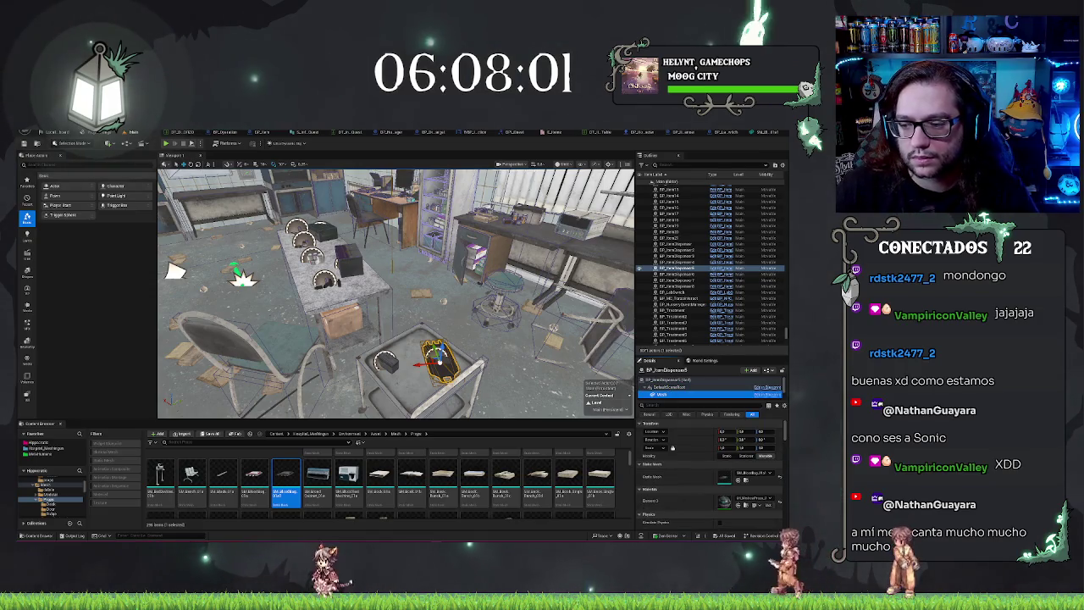
key(Down)
key(Down)
key(Down)
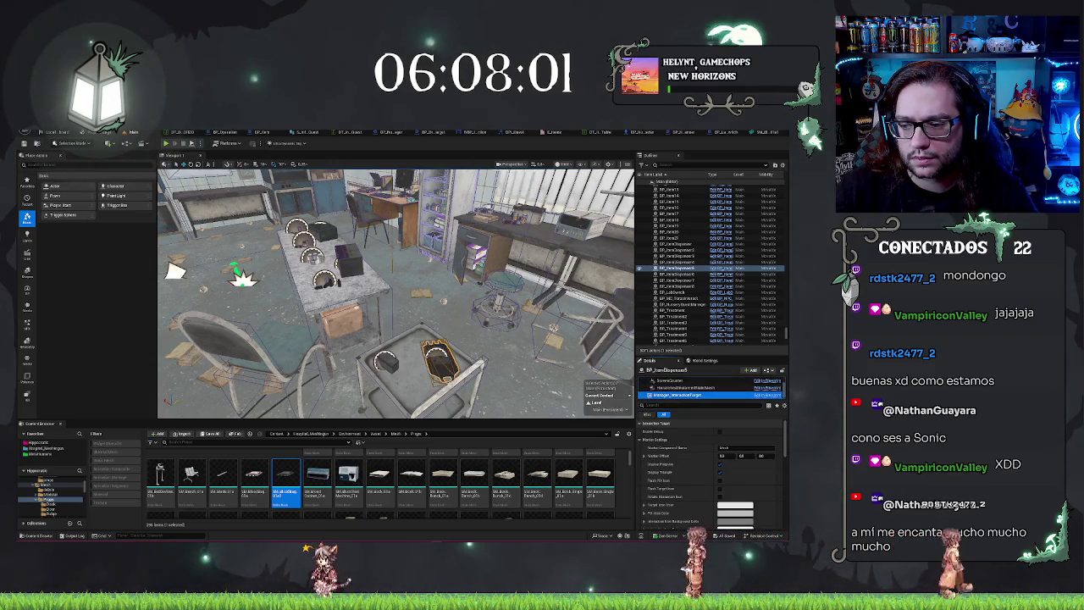
click(682, 387)
drag(434, 356, 437, 362)
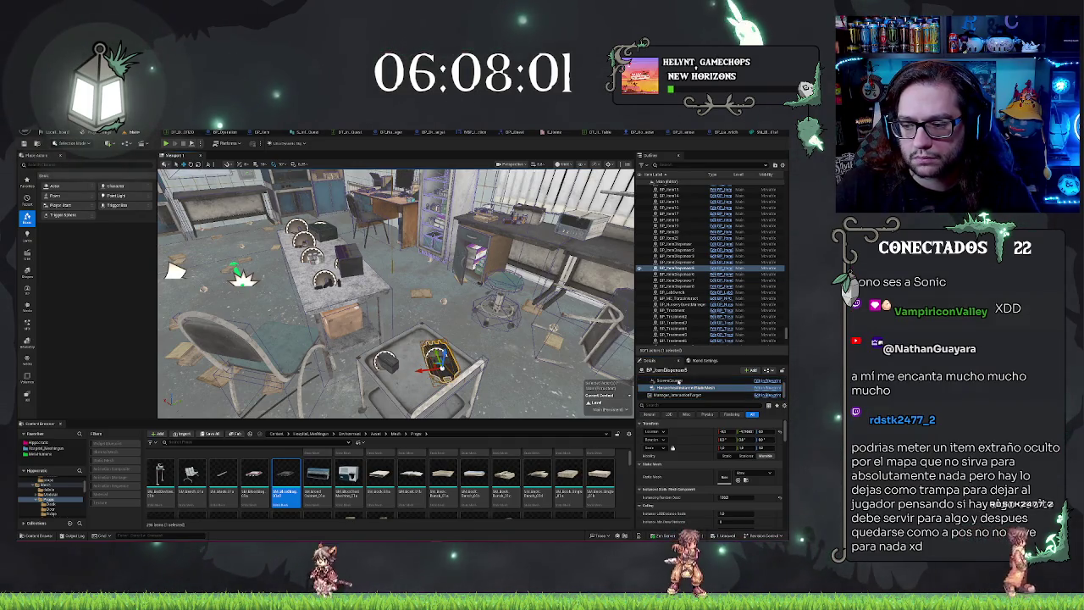
click(679, 381)
key(ctrl+z)
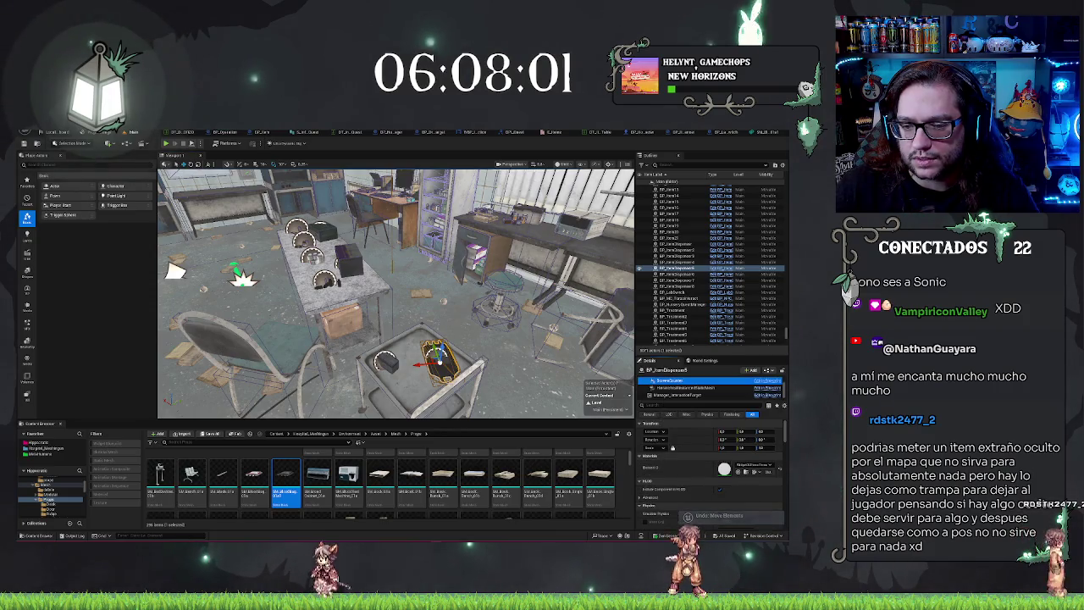
key(ctrl+y)
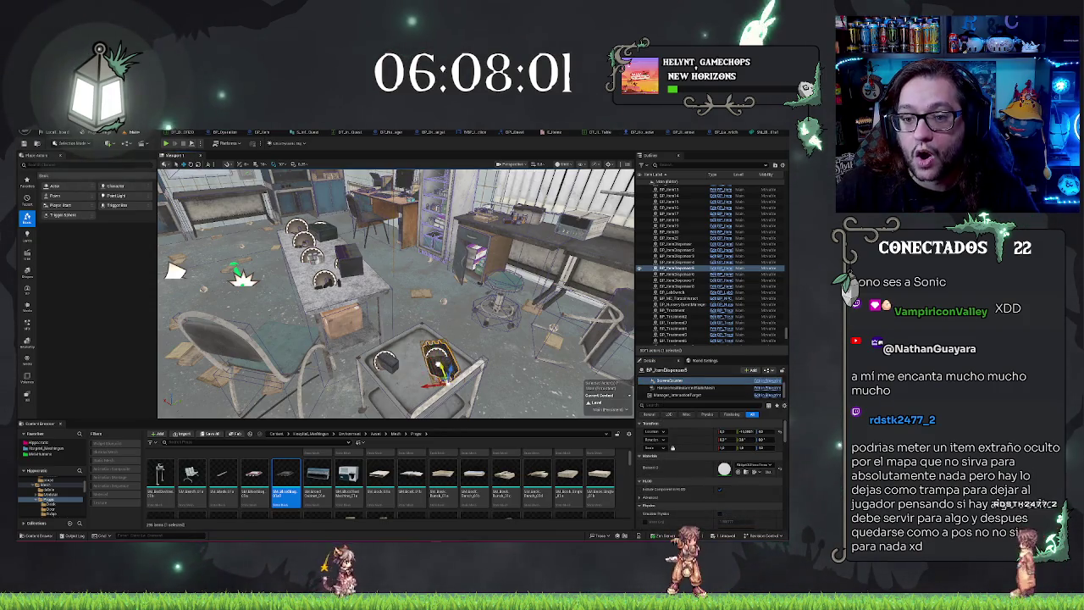
key(ctrl+z)
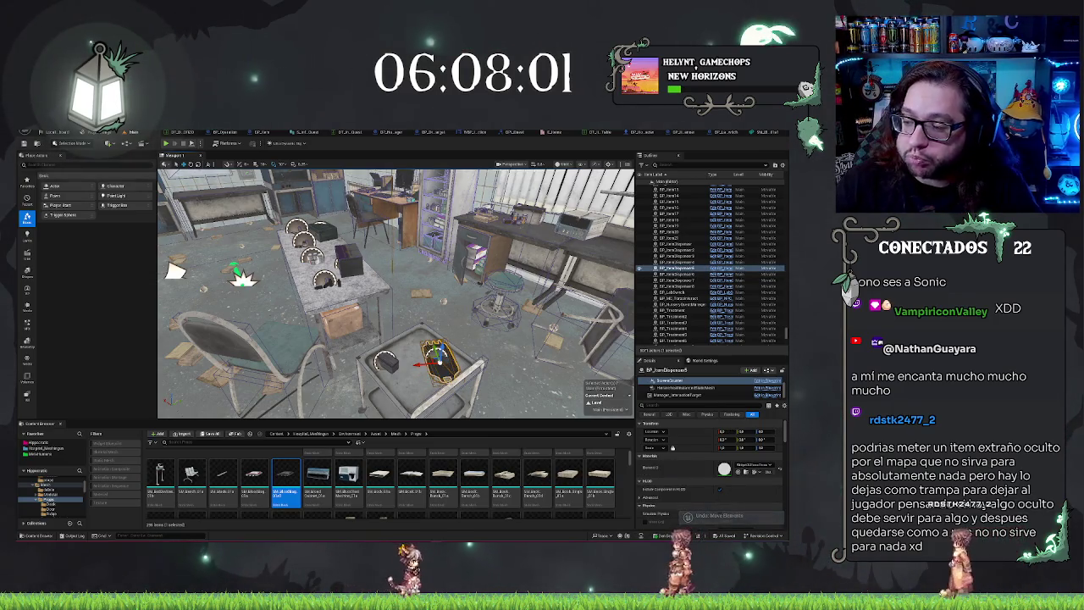
mouse_move(396, 292)
mouse_down()
mouse_move(445, 292)
mouse_move(415, 293)
mouse_move(432, 292)
mouse_up()
key(Escape)
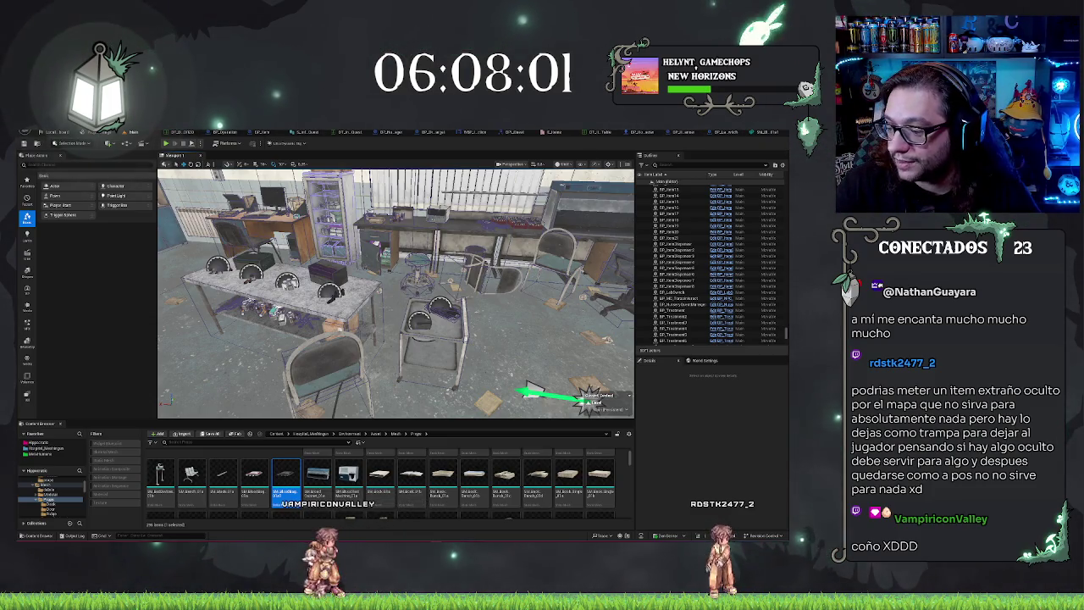
- Fly to the bench, select the item dispenser, and open its BP_ItemDispenser Blueprint
mouse_move(395, 292)
mouse_down()
mouse_move(356, 288)
mouse_move(398, 293)
mouse_up()
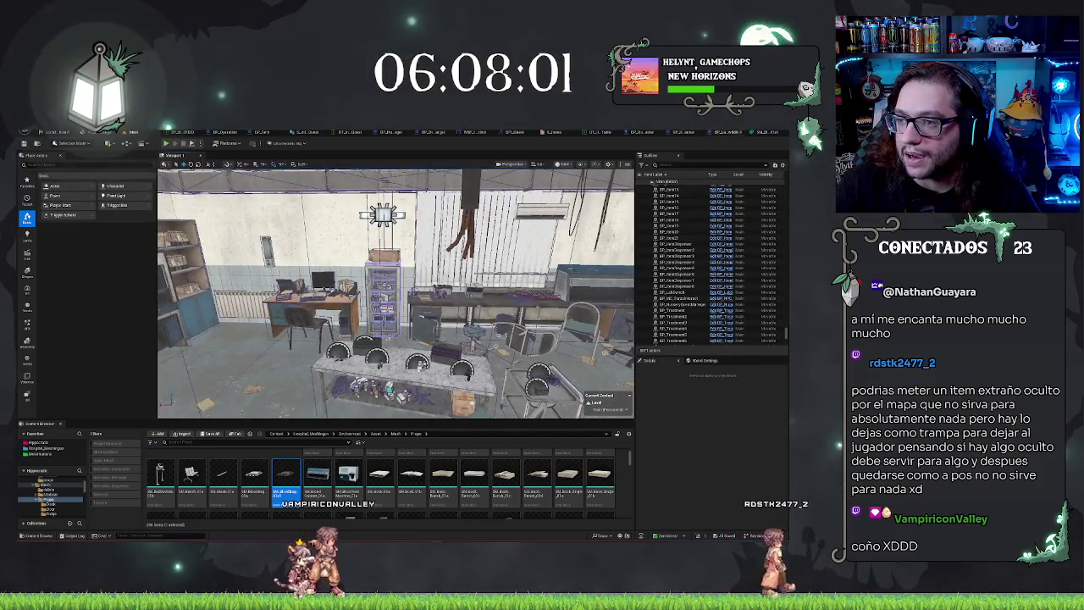
mouse_move(395, 292)
mouse_down()
mouse_move(373, 318)
mouse_move(385, 322)
mouse_move(406, 292)
mouse_move(462, 298)
mouse_up()
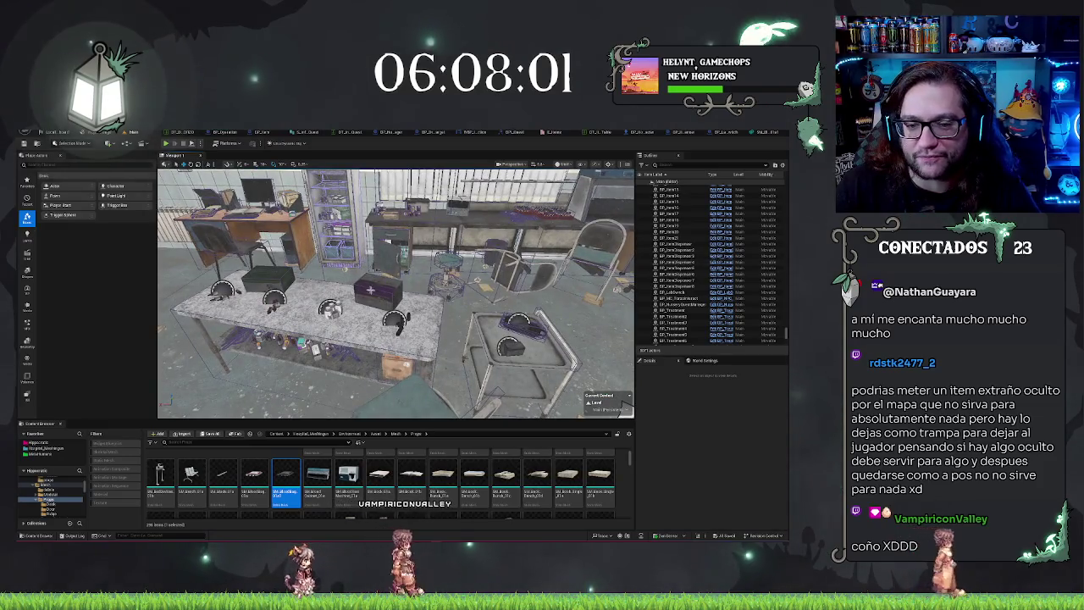
click(677, 280)
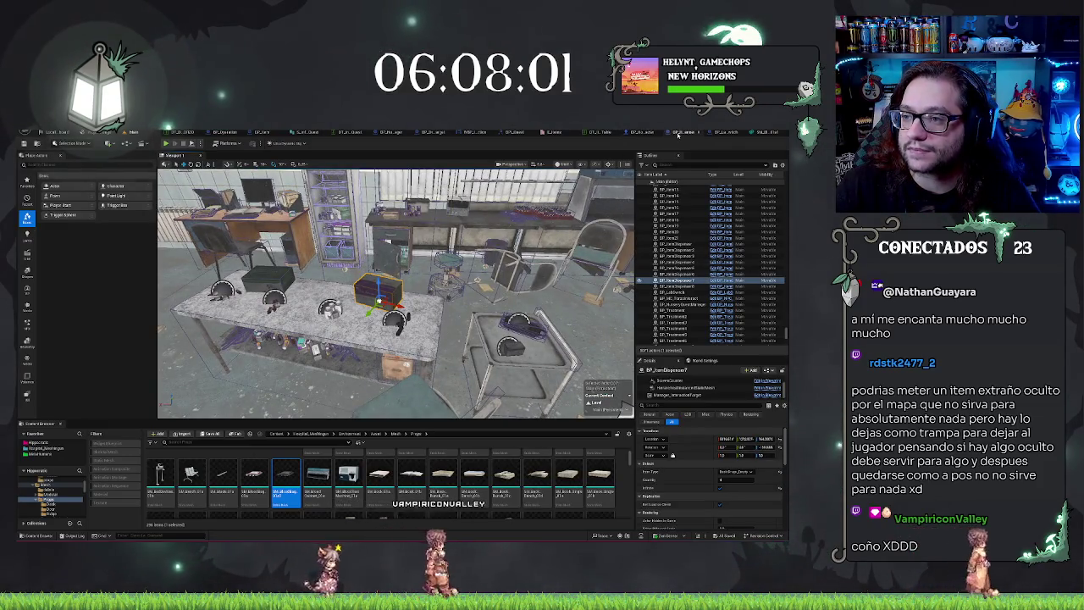
click(645, 133)
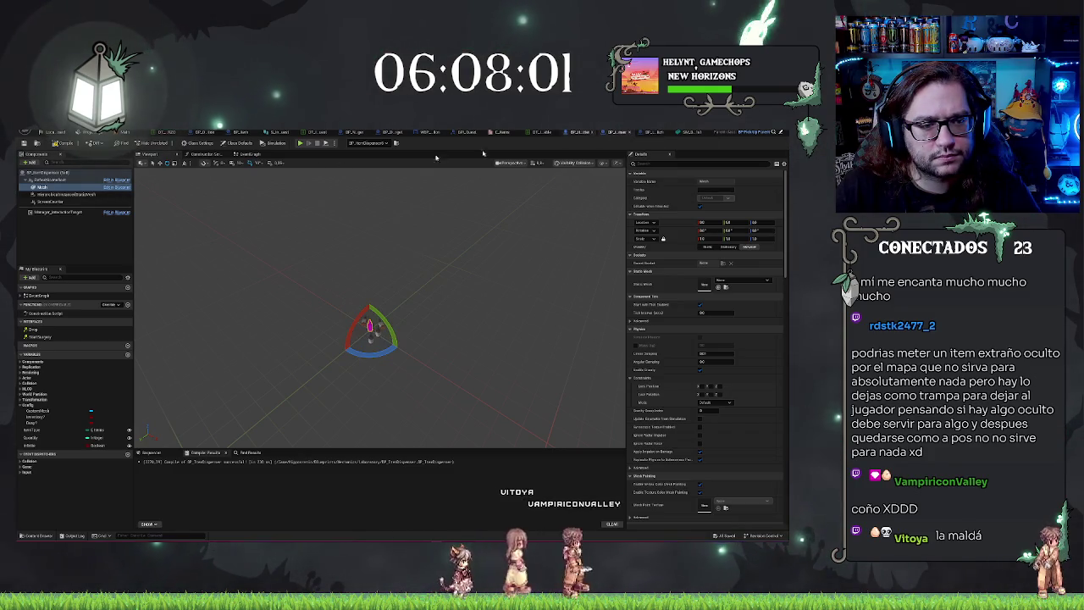
- Set the ScreenCounter component's Collision Presets to NoCollision and compile the Blueprint
click(50, 202)
key(f)
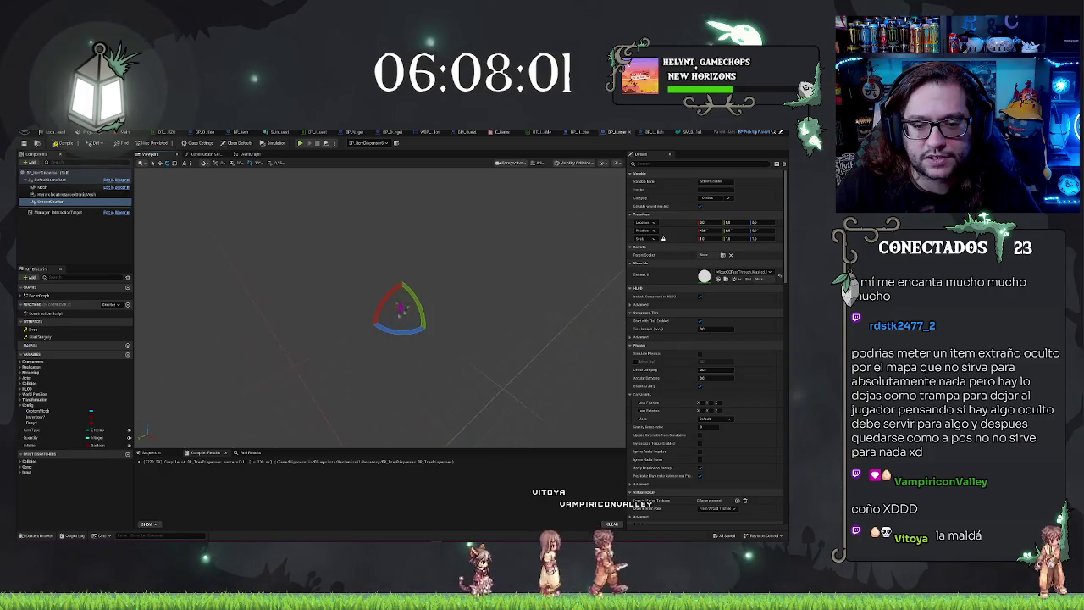
scroll(707, 339, down, 10)
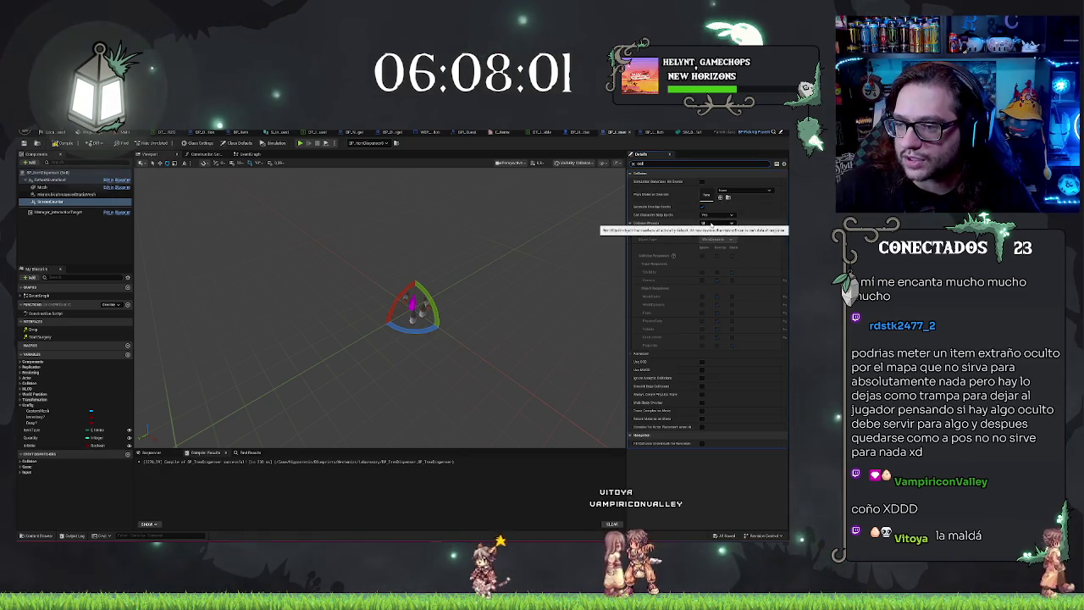
click(717, 223)
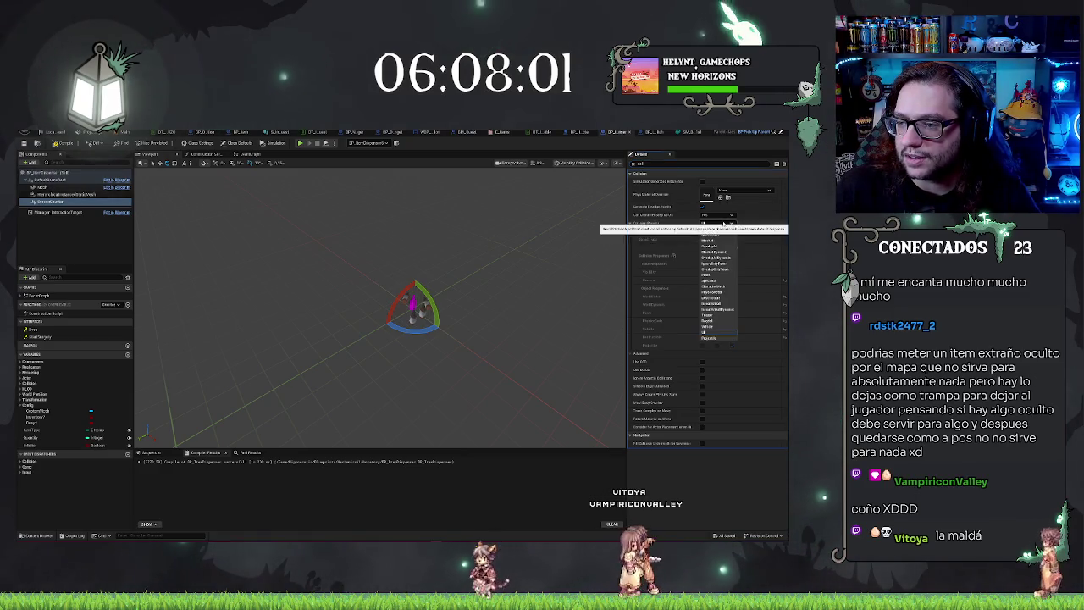
click(710, 236)
click(65, 144)
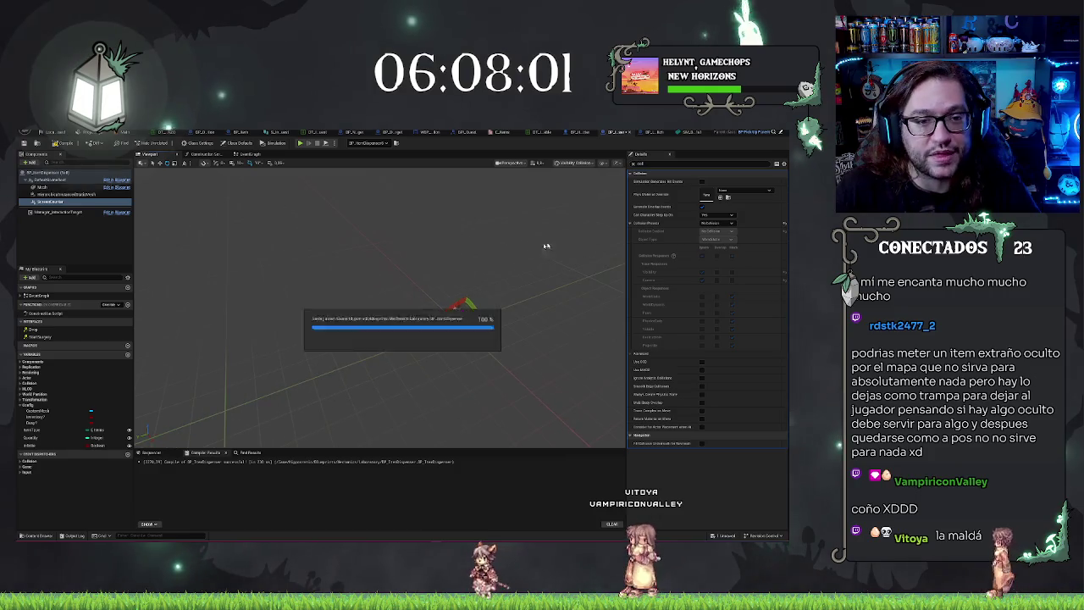
- Return to the lab level, bring the dispenser table into view, and start a playtest
click(116, 133)
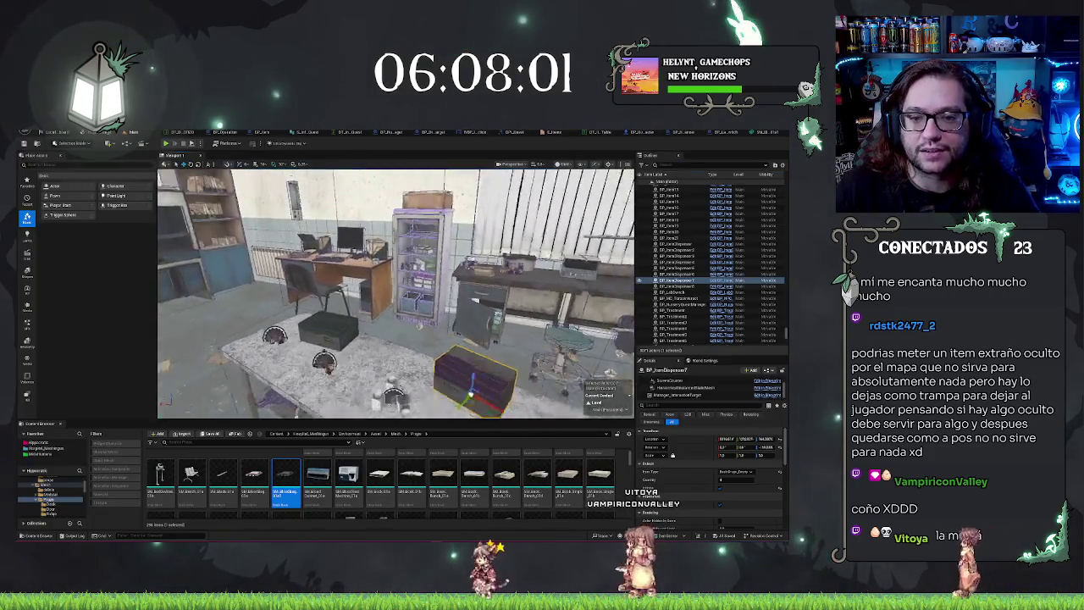
drag(244, 356, 163, 366)
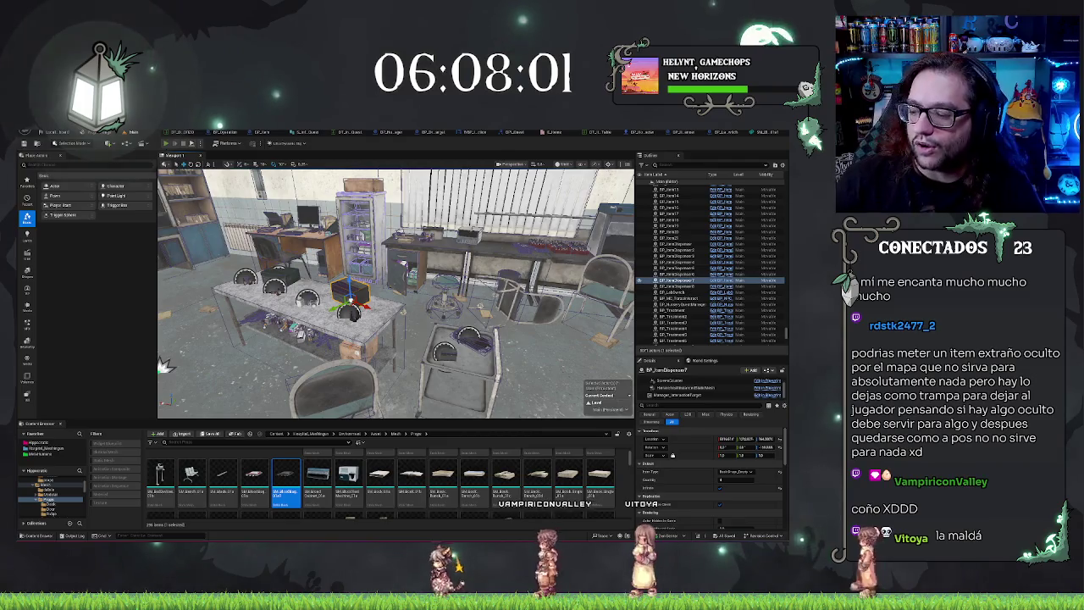
click(166, 144)
- Walk up to the lab table in the playtest to check the dispensers, then stop it
key(w)
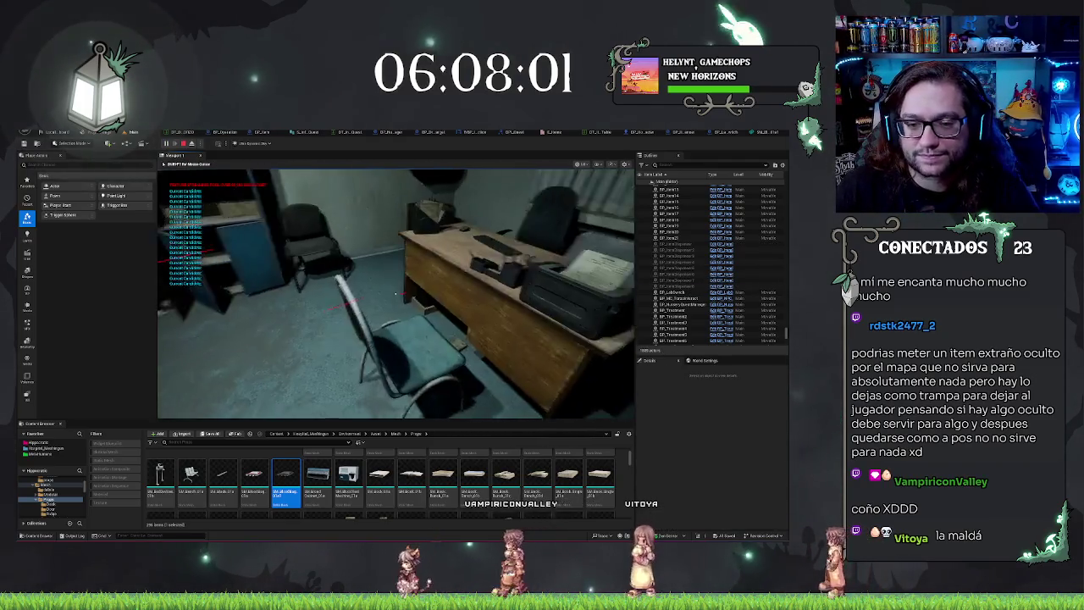
mouse_move(395, 293)
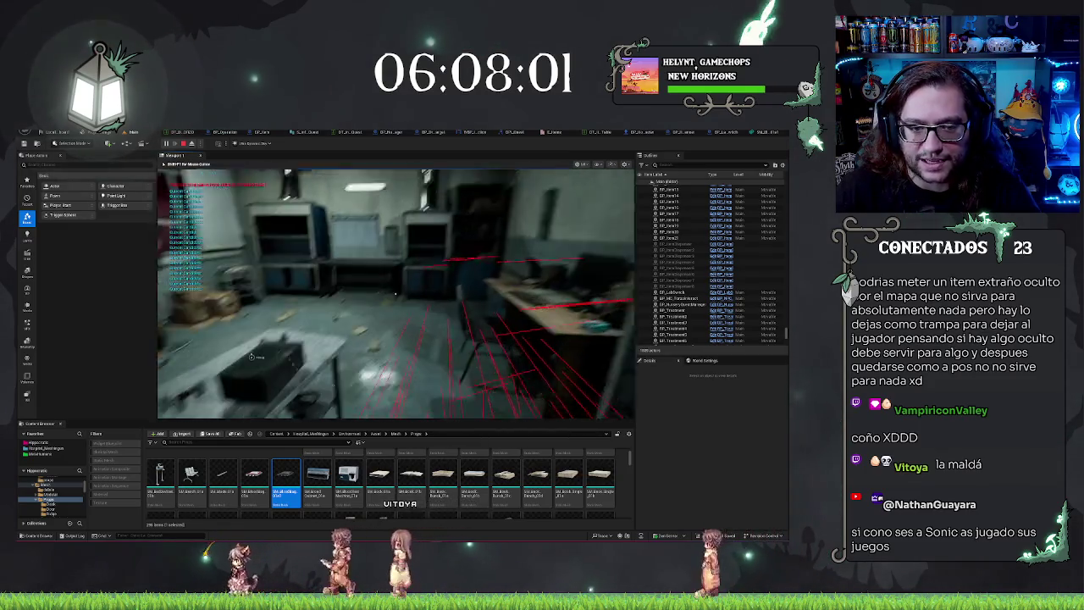
key(w)
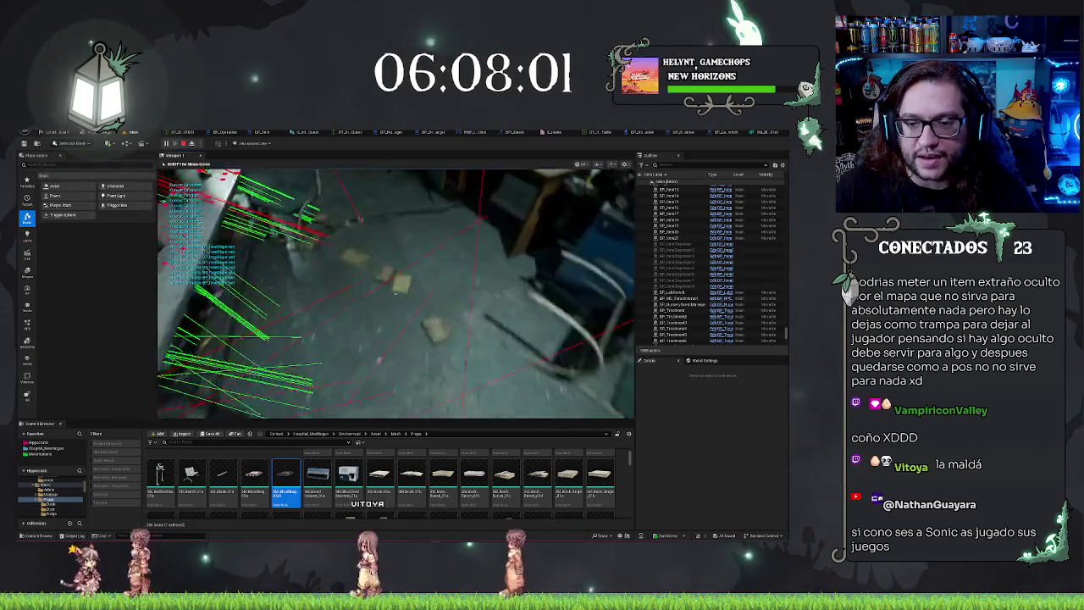
key(w)
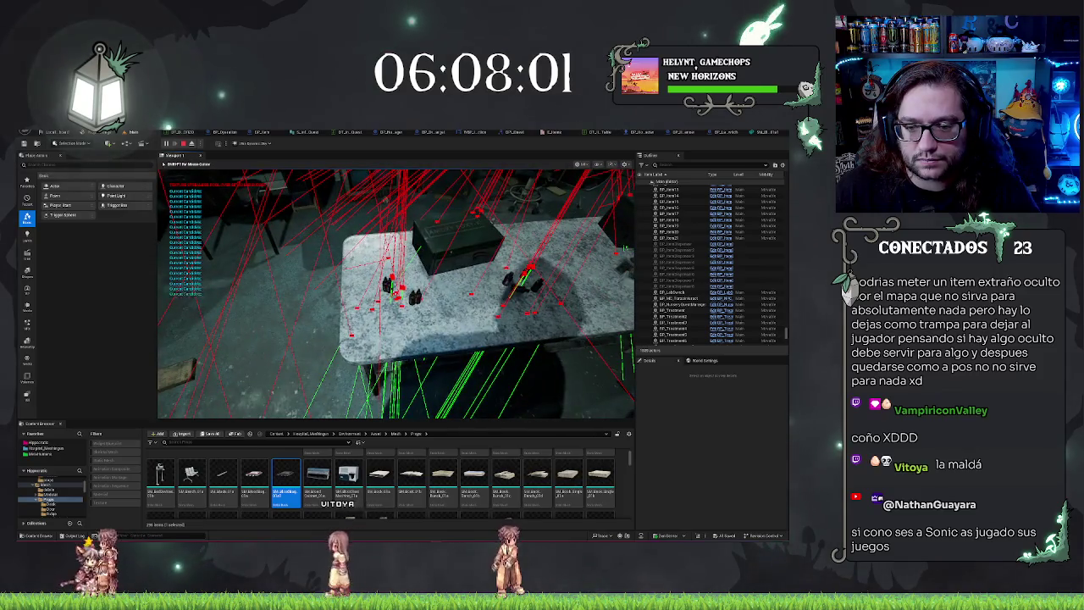
key(w)
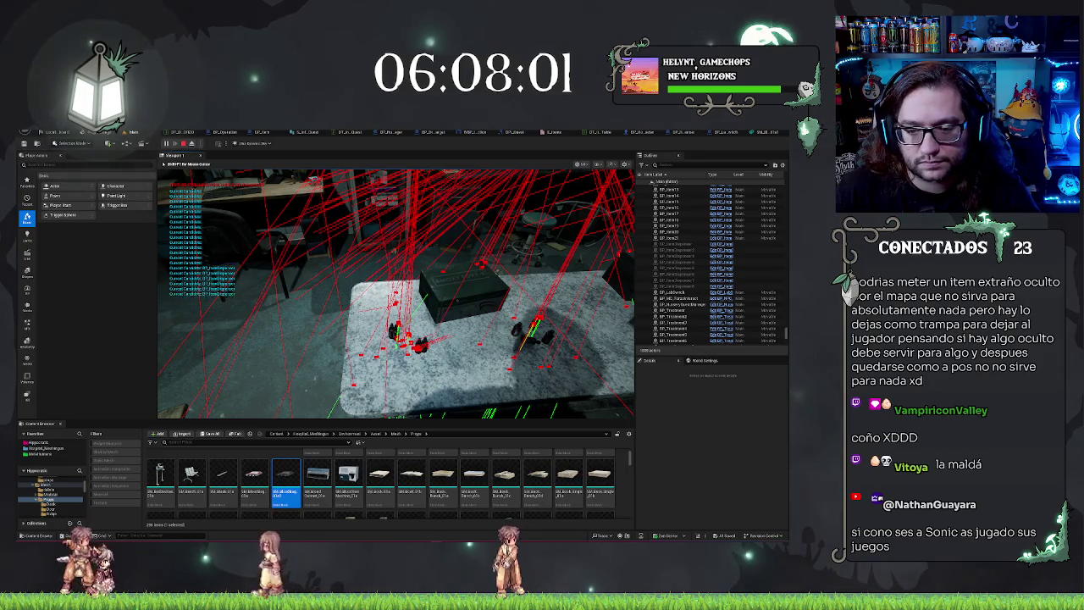
key(w)
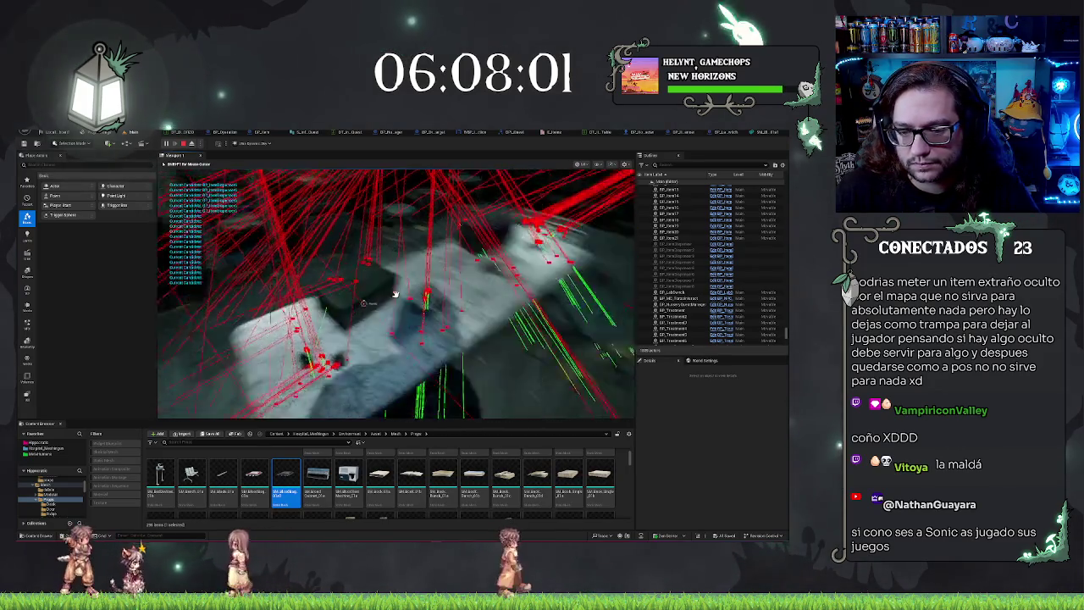
key(Escape)
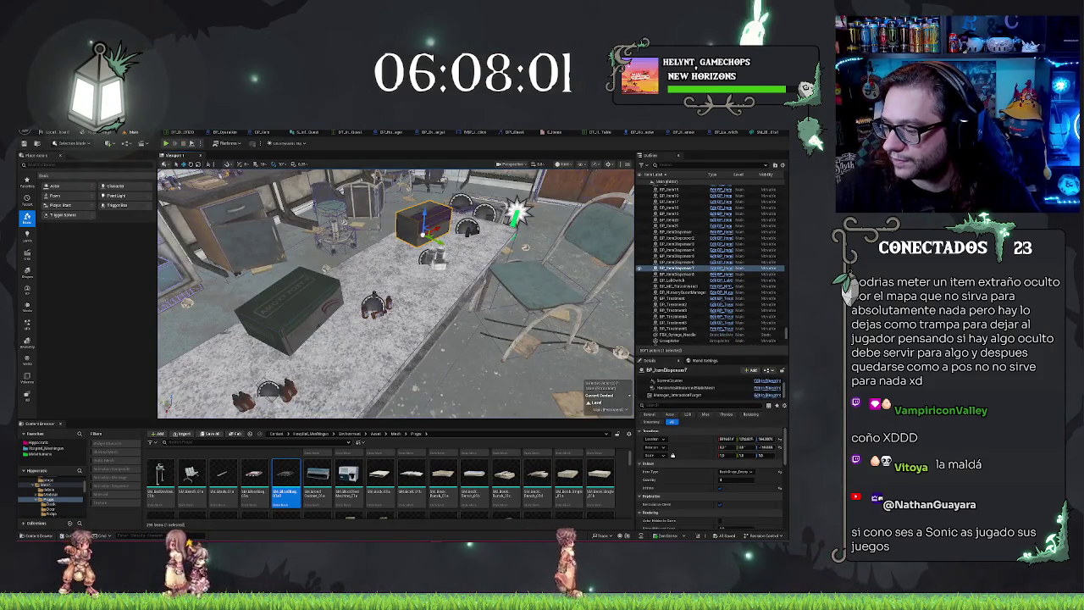
key(s)
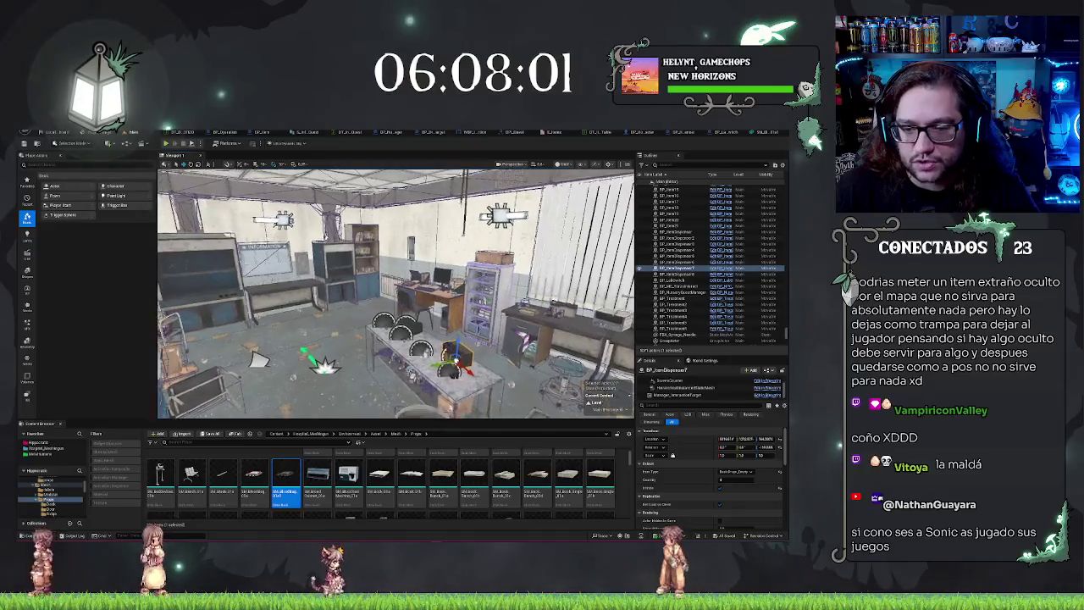
key(s)
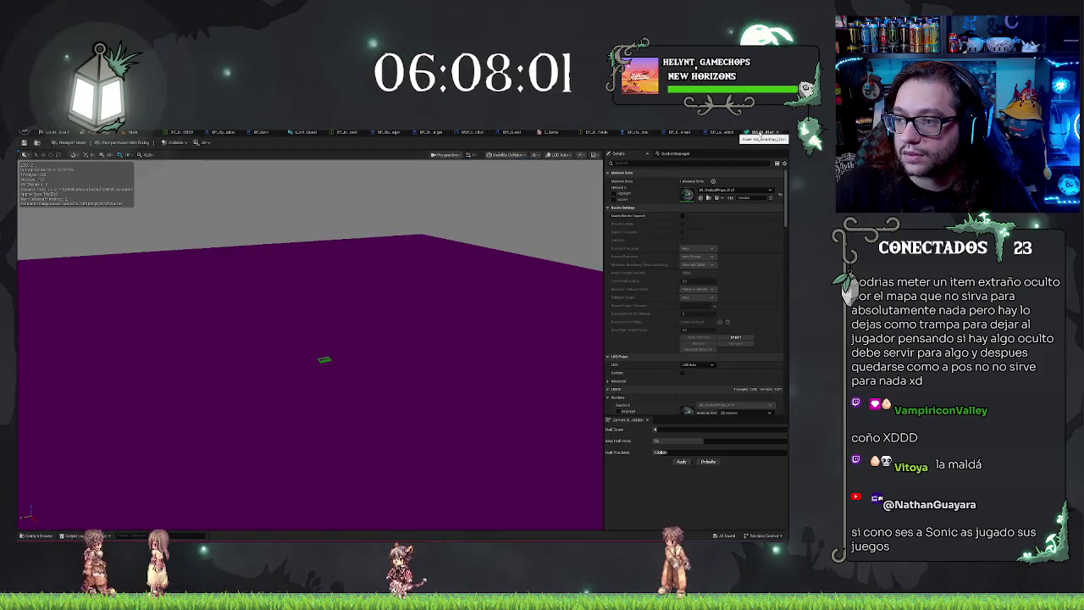
click(746, 133)
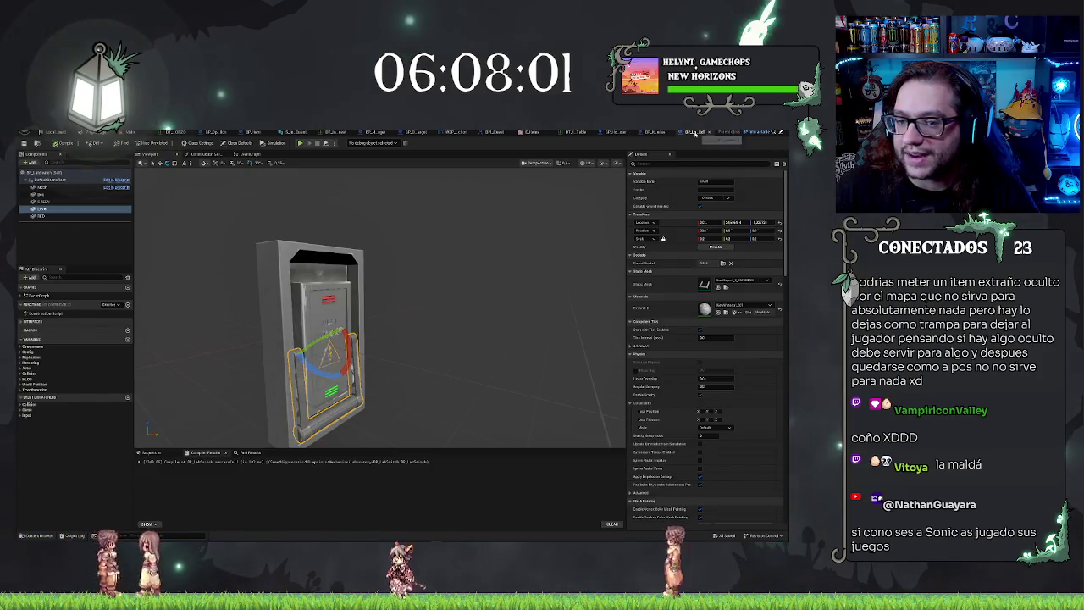
click(655, 133)
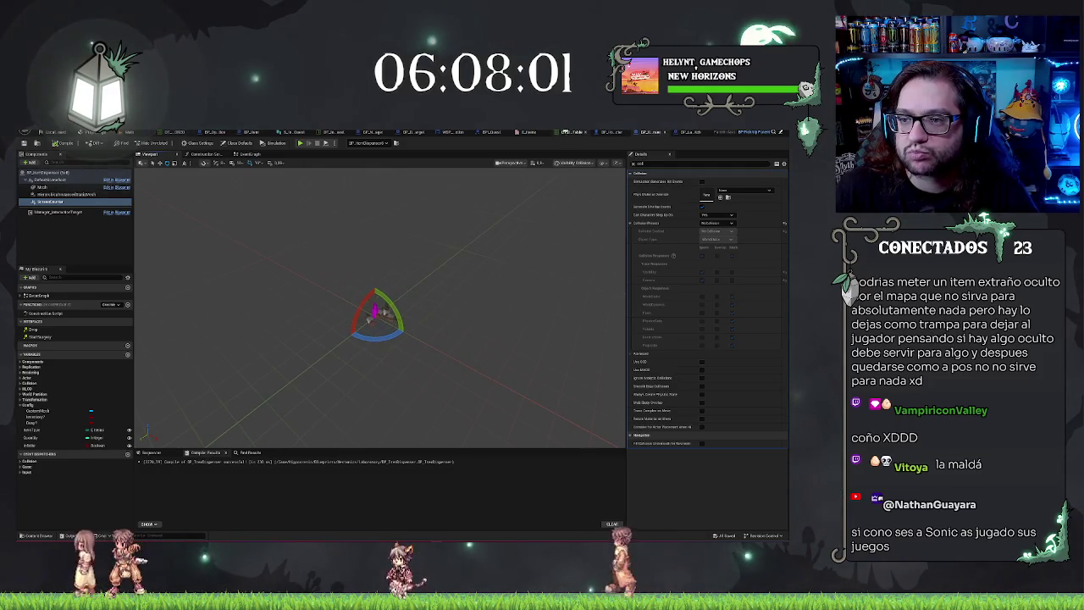
click(115, 133)
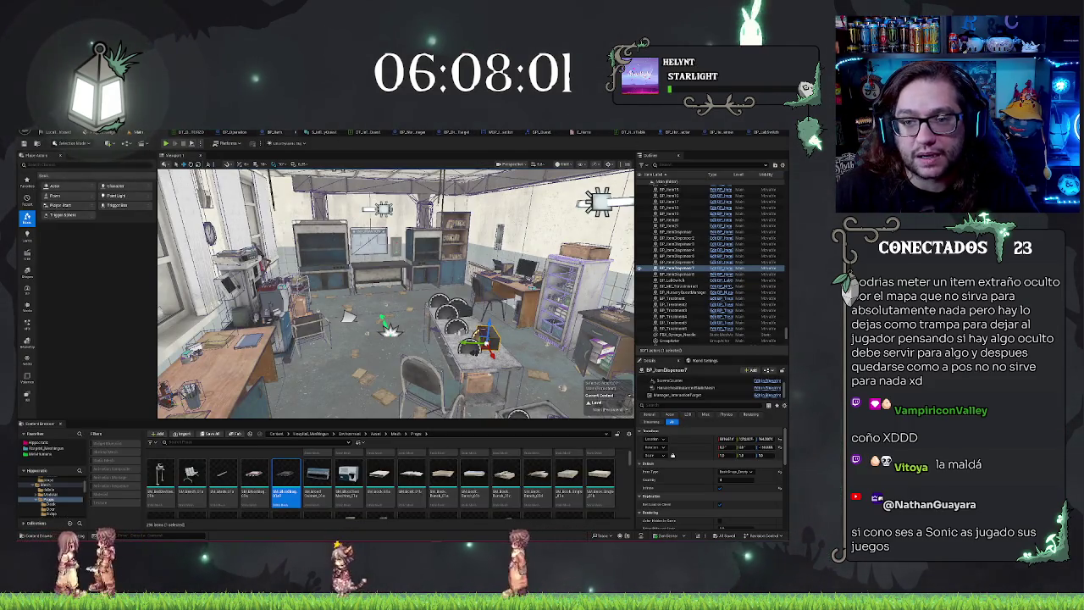
- In BP_HorrorCharacter, delete the Print String debug nodes and set Line Trace Draw Debug Type to None
click(559, 133)
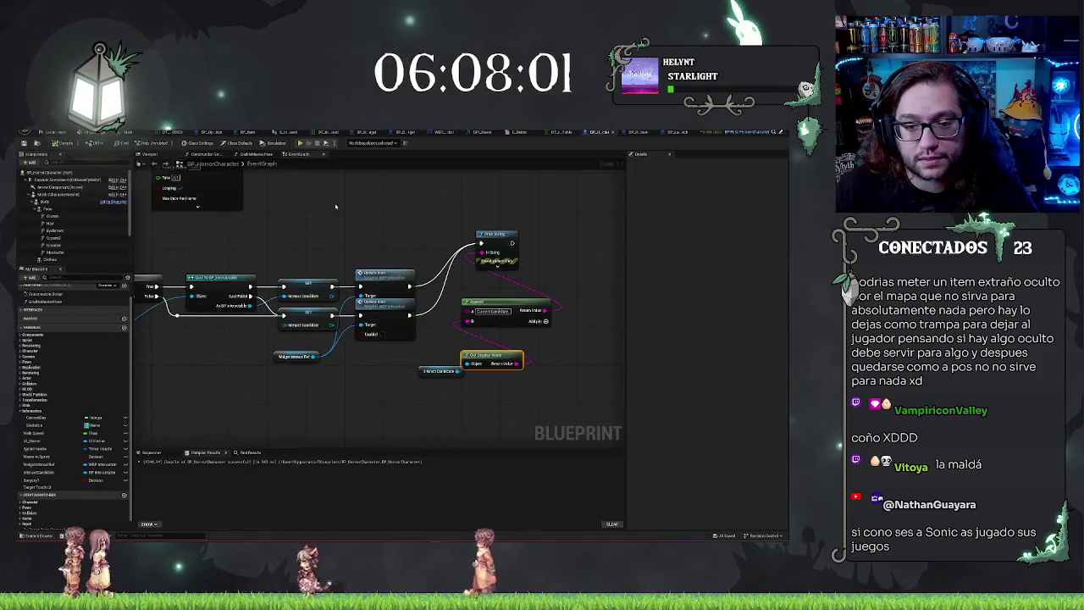
mouse_move(434, 205)
mouse_down()
mouse_move(537, 381)
mouse_move(523, 406)
mouse_up()
key(Delete)
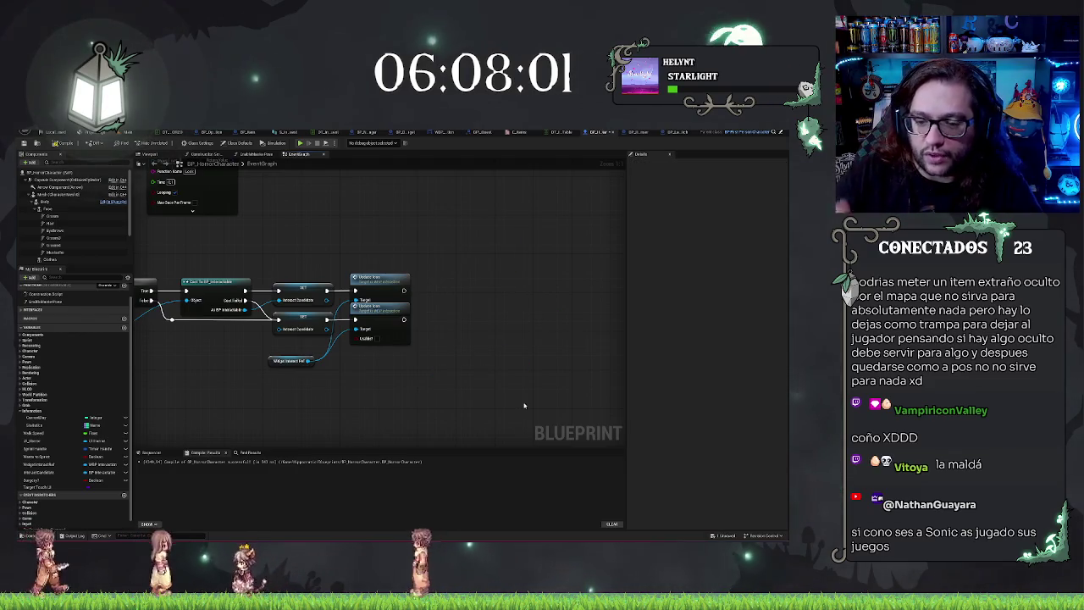
scroll(505, 285, down, 3)
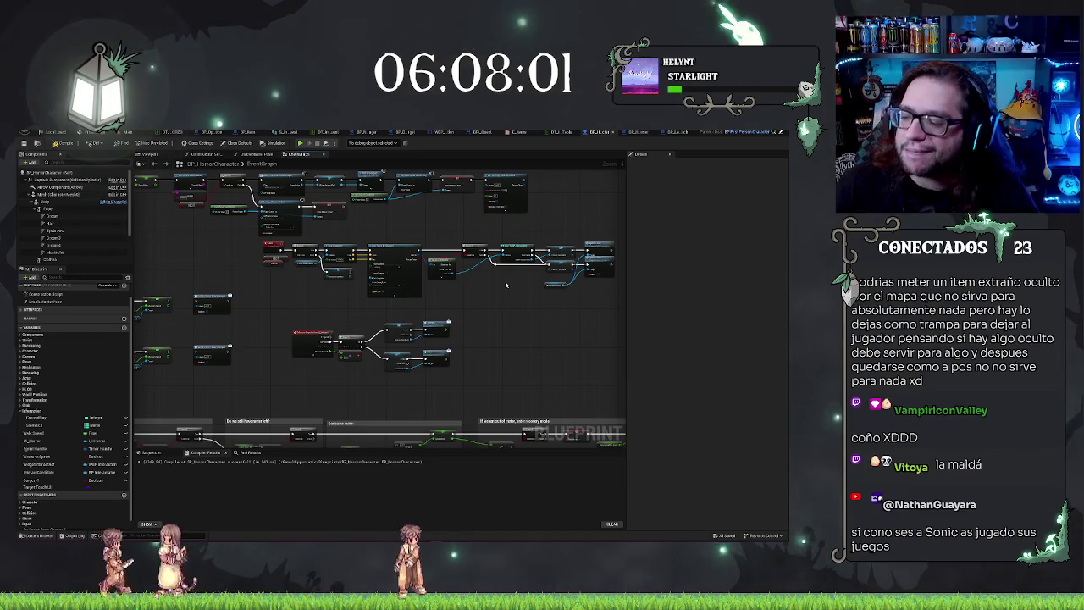
scroll(492, 364, up, 3)
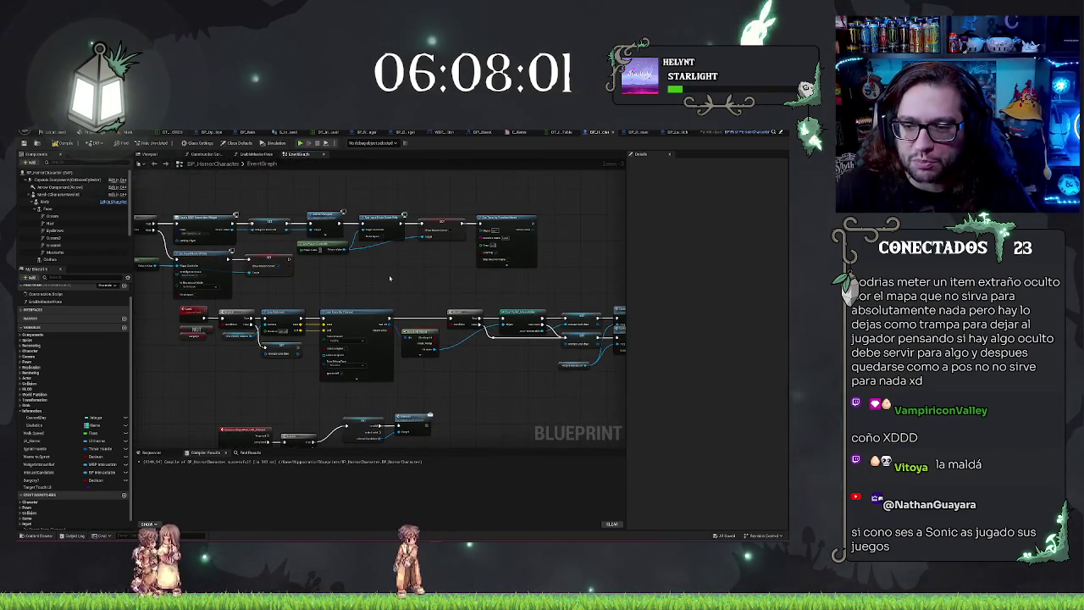
scroll(389, 278, up, 3)
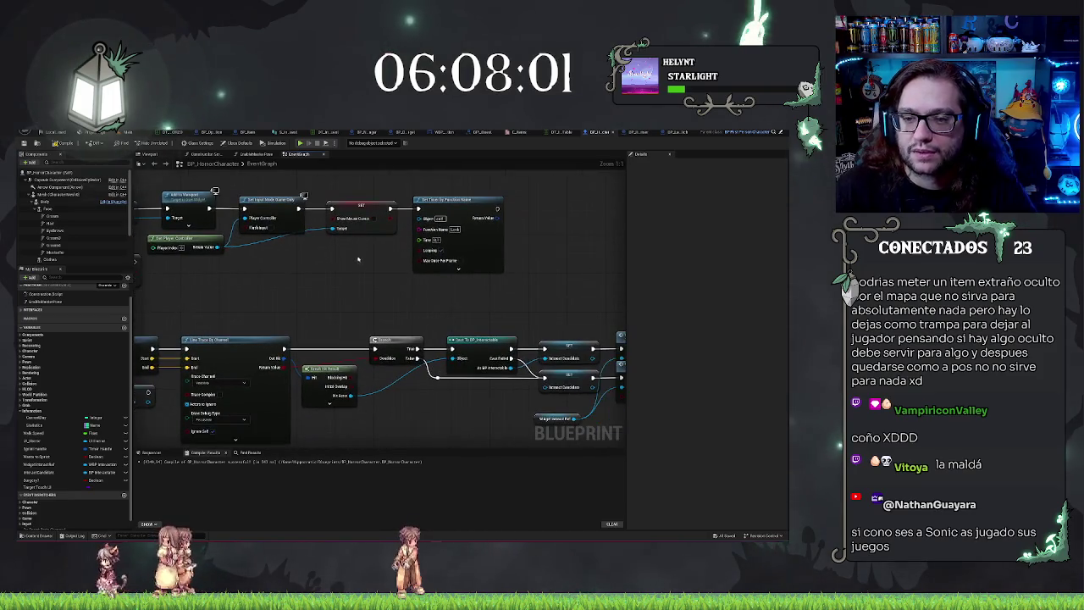
drag(332, 277, 408, 274)
click(378, 378)
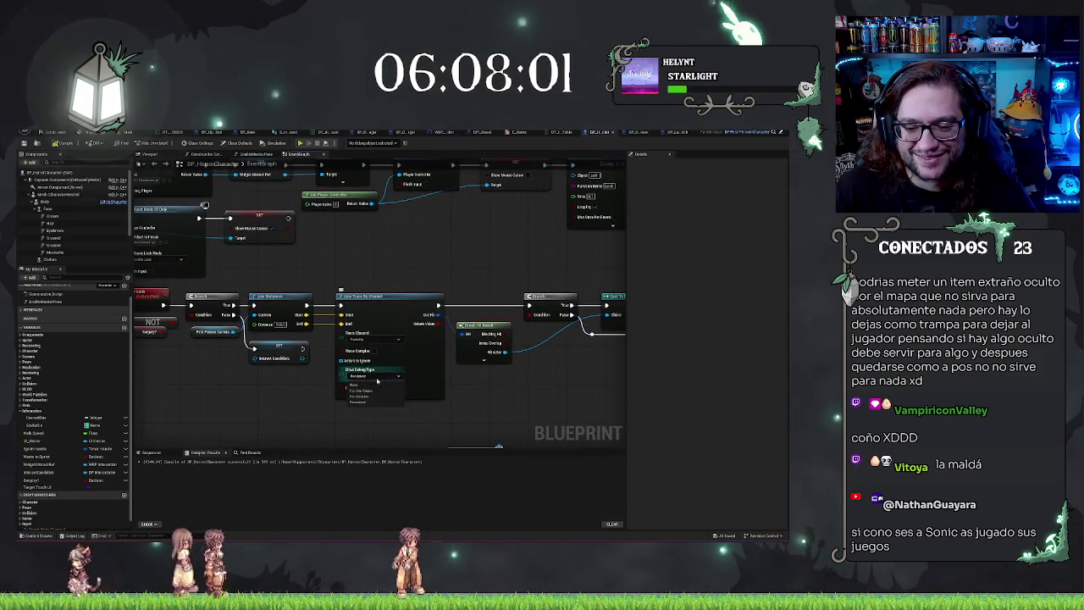
click(377, 385)
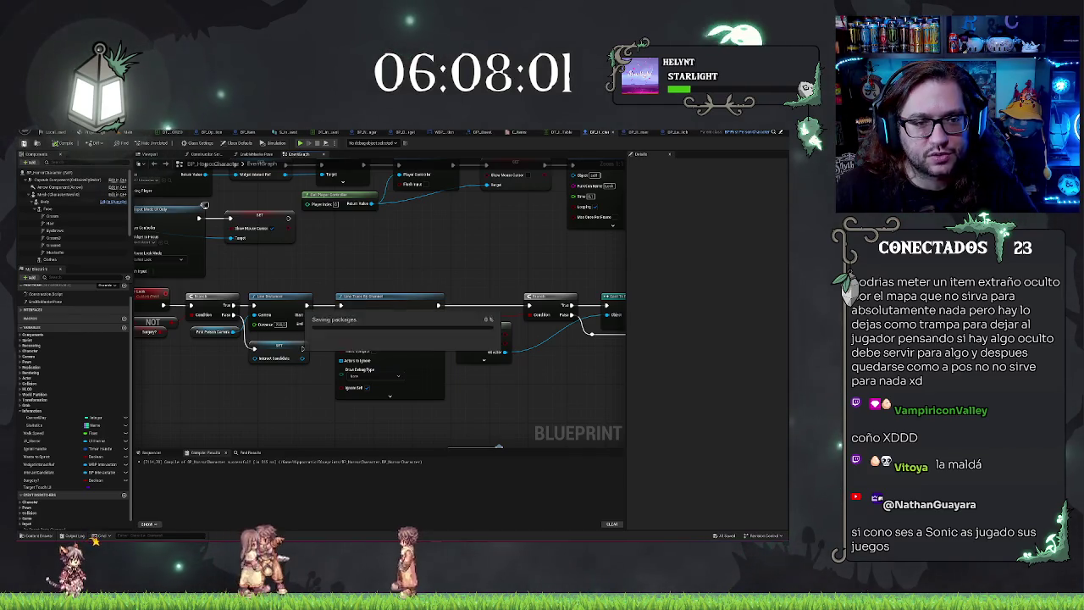
- Return to the lab level and open the viewport's Show flags list
click(53, 133)
drag(395, 296, 339, 301)
click(582, 164)
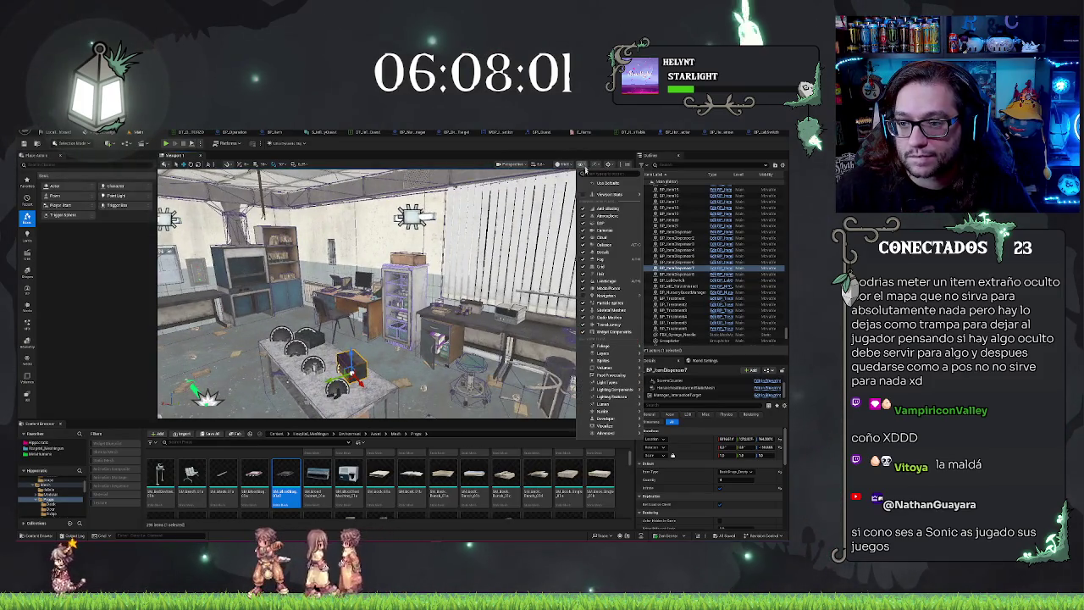
- Close the Show flags list, fly toward the table, deselect everything, and search for 'box'
click(254, 364)
mouse_move(254, 364)
mouse_down()
mouse_move(242, 366)
mouse_move(245, 335)
mouse_up()
key(Escape)
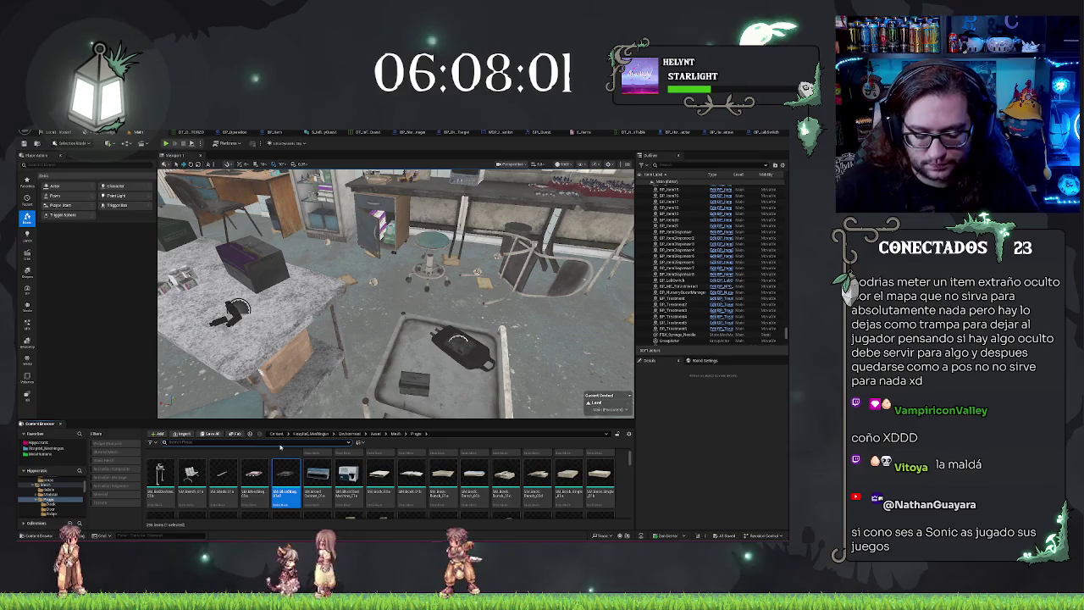
text(ox)
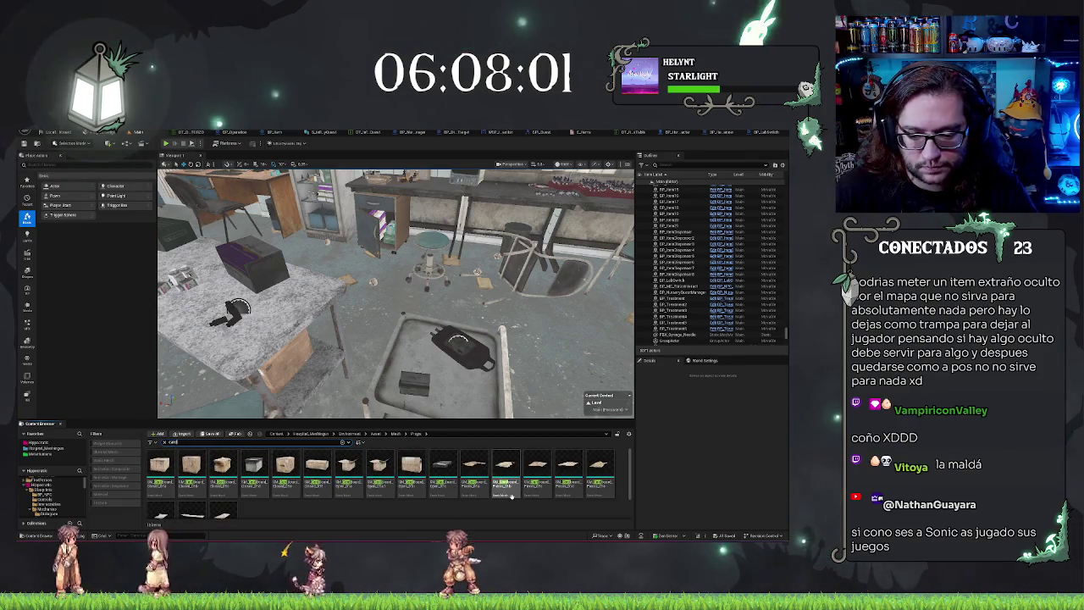
- Place two SM_CardBoard_Open meshes onto the lab floor
scroll(395, 292, down, 5)
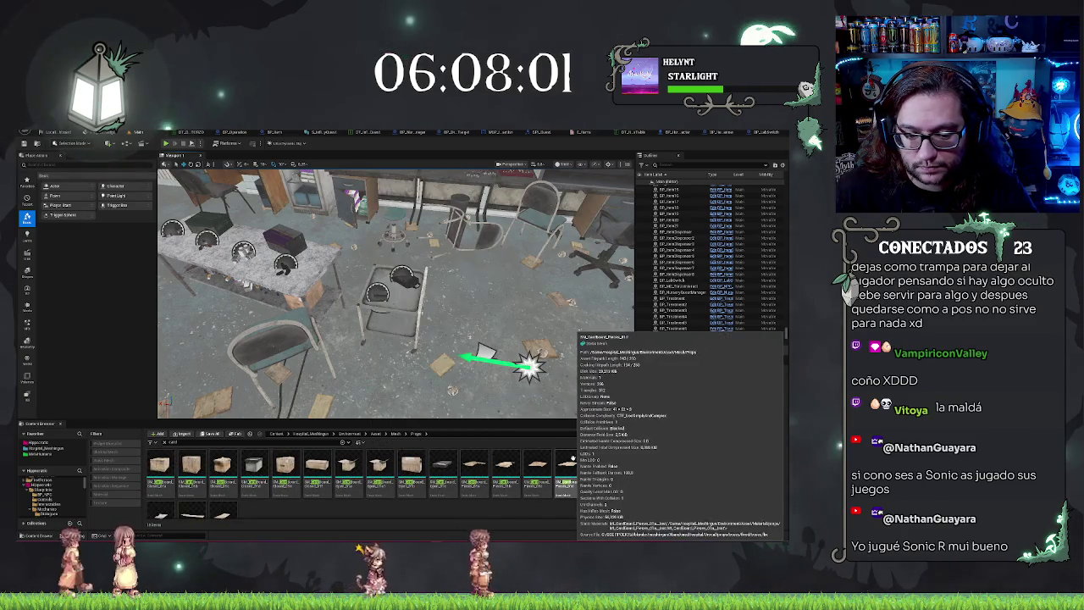
click(536, 470)
mouse_move(412, 474)
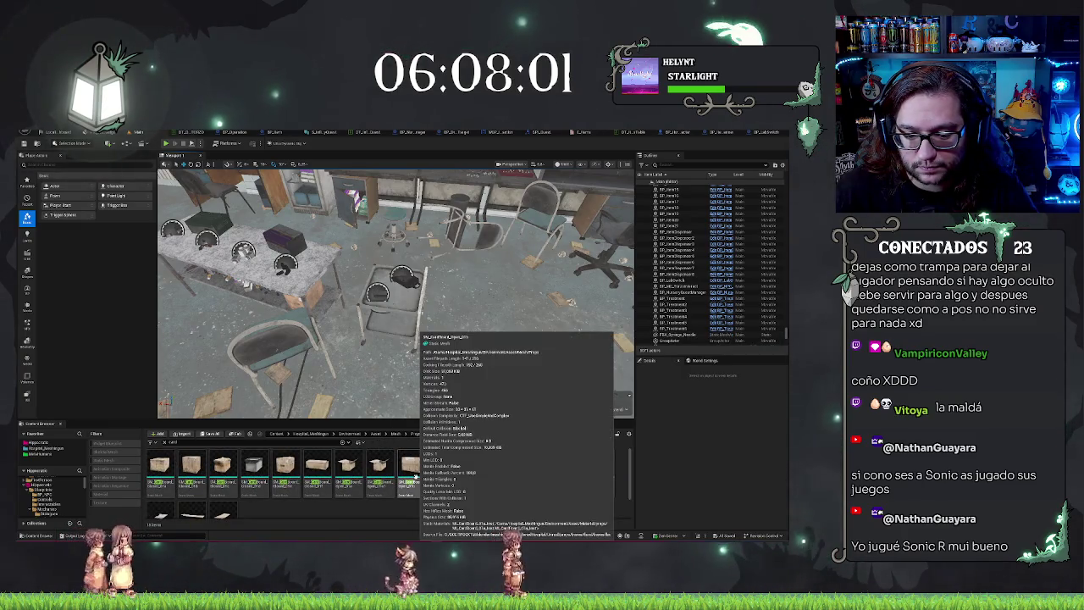
mouse_move(381, 466)
mouse_down()
mouse_move(496, 358)
mouse_move(520, 364)
mouse_move(500, 351)
mouse_up()
mouse_move(347, 466)
mouse_down()
mouse_move(407, 372)
mouse_move(403, 383)
mouse_up()
- Move and turn one cardboard box over the black dispenser, then shift the dispenser inside it
scroll(397, 293, up, 5)
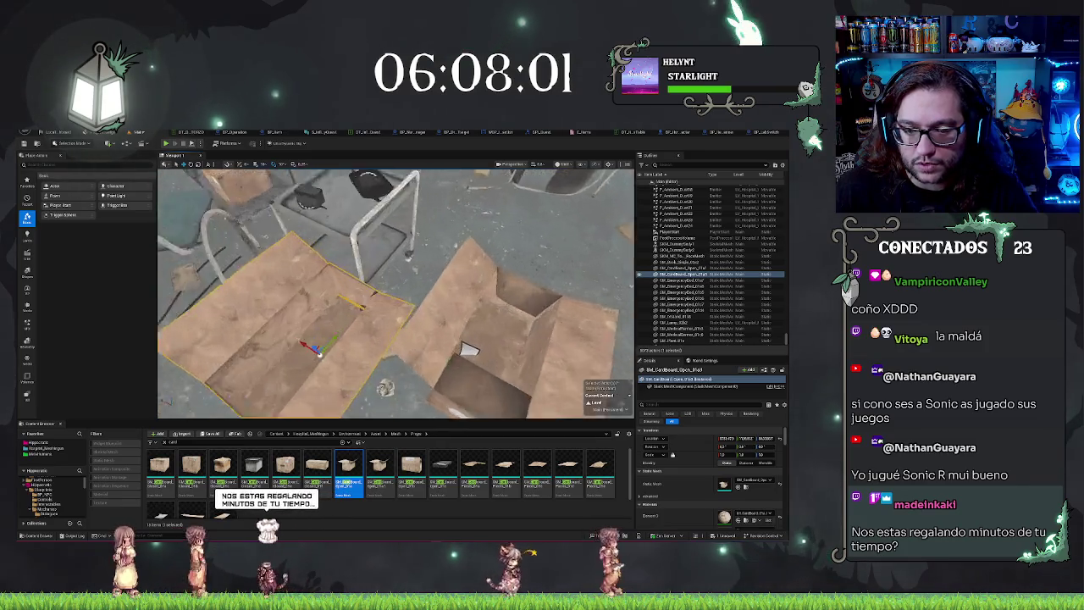
scroll(397, 293, down, 5)
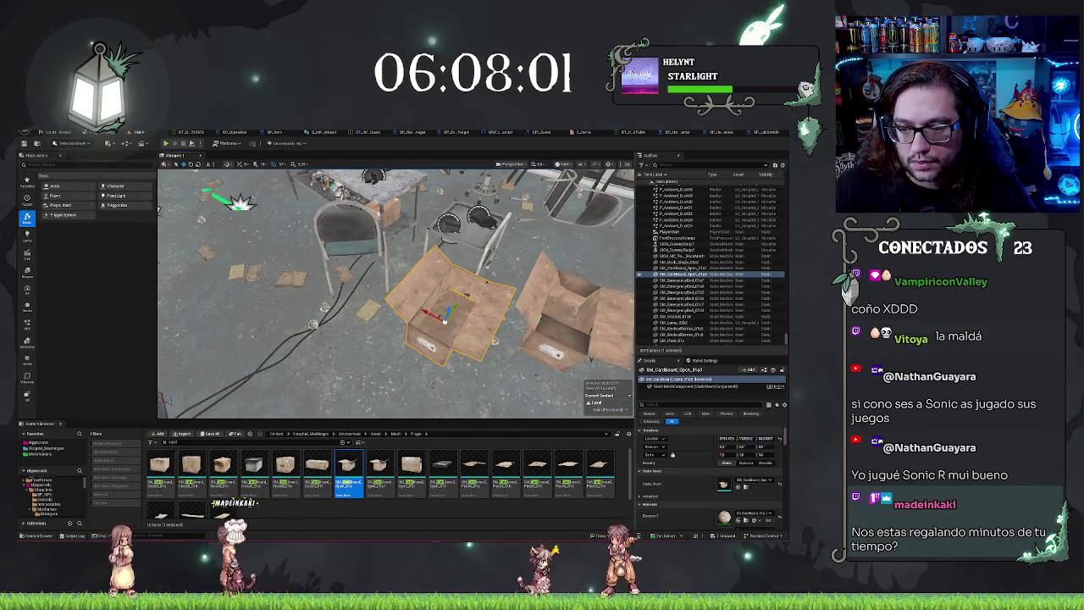
click(466, 305)
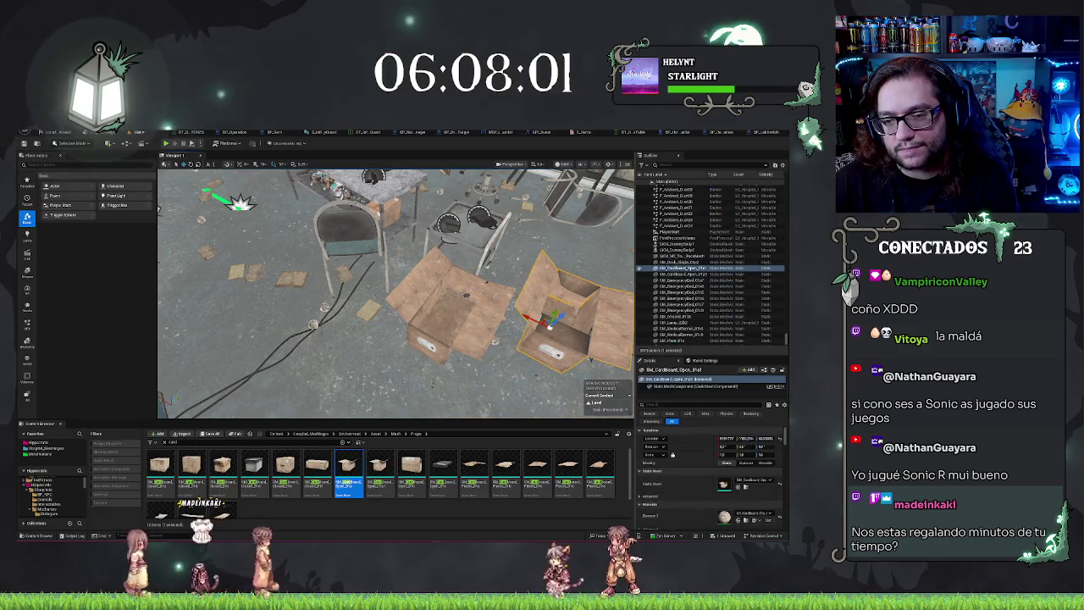
click(457, 297)
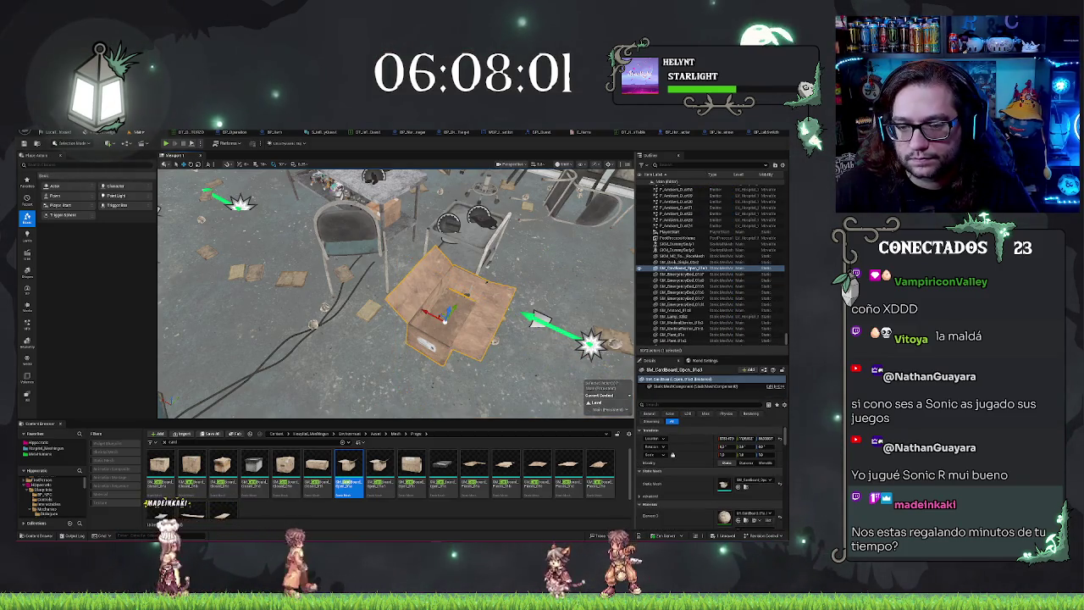
scroll(396, 293, up, 5)
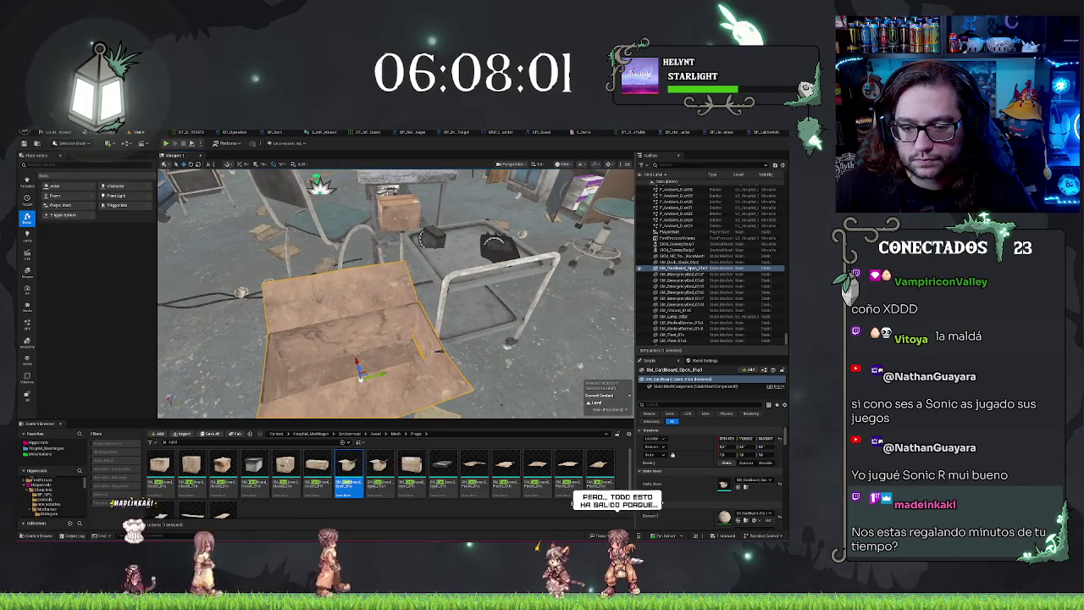
key(f)
scroll(498, 329, down, 5)
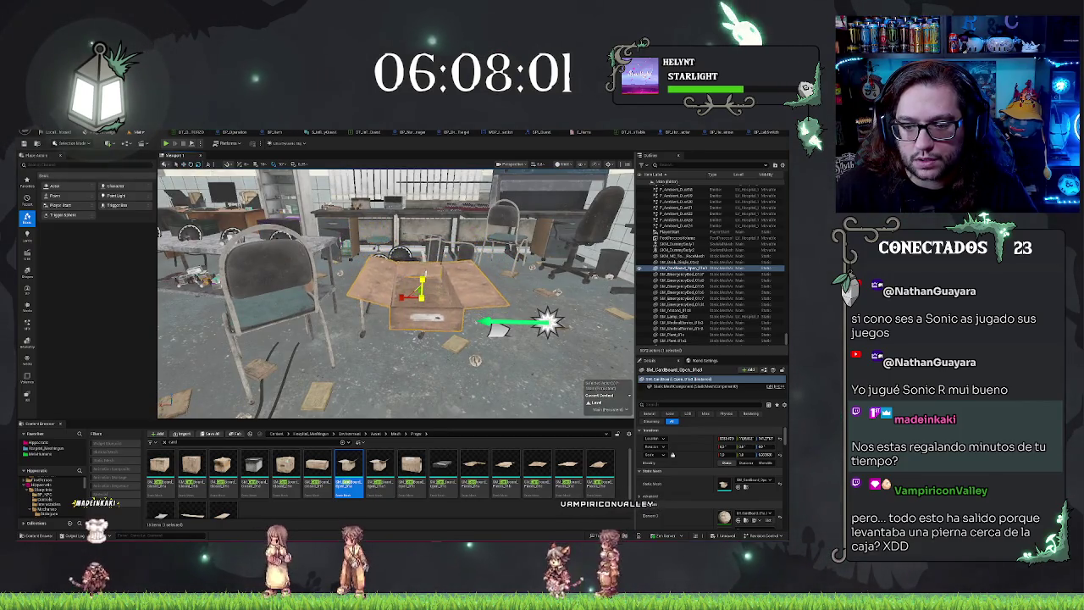
key(f)
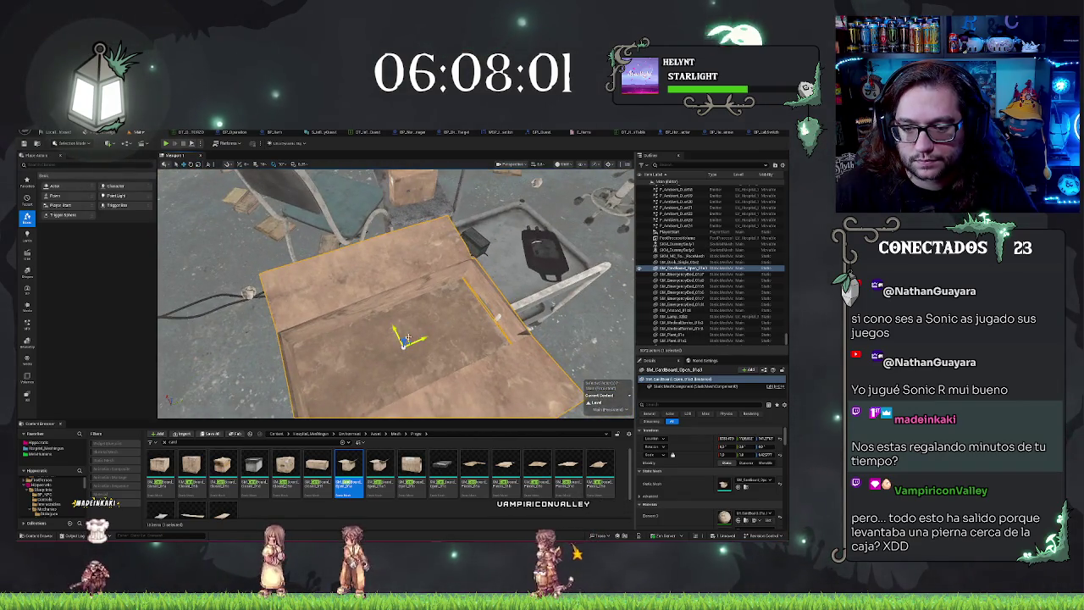
scroll(396, 293, down, 4)
drag(527, 239, 544, 237)
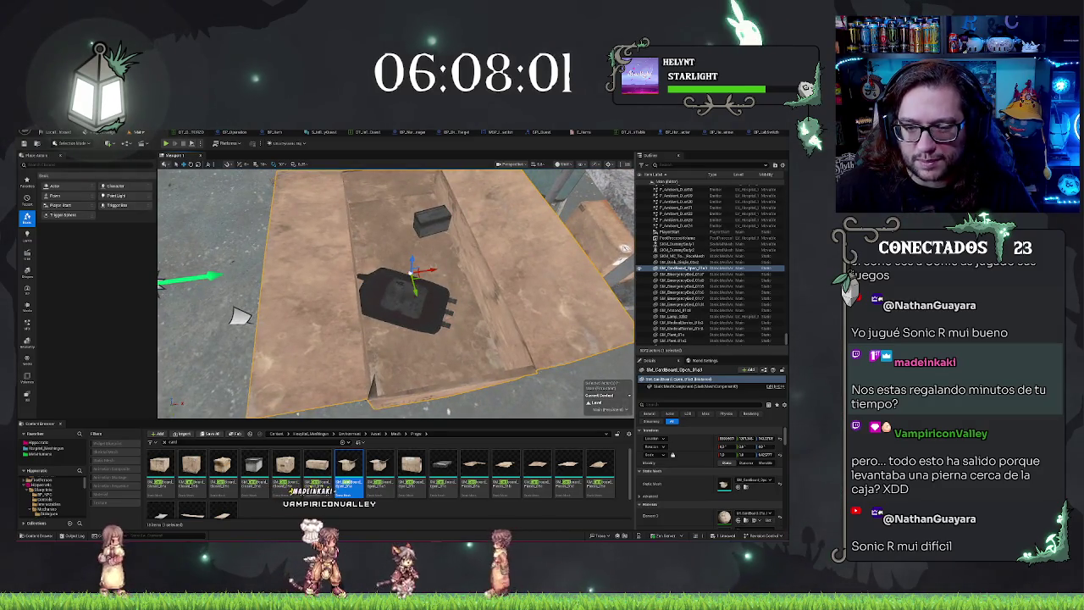
click(407, 295)
drag(405, 295, 430, 327)
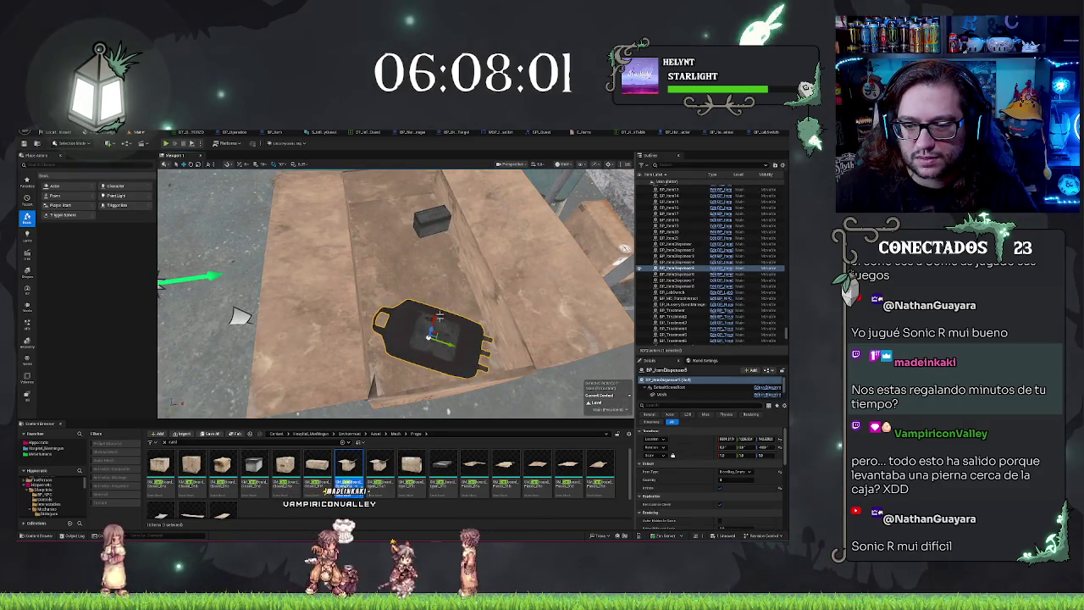
- Slide the small dark box down the cardboard
click(430, 222)
drag(428, 222, 428, 286)
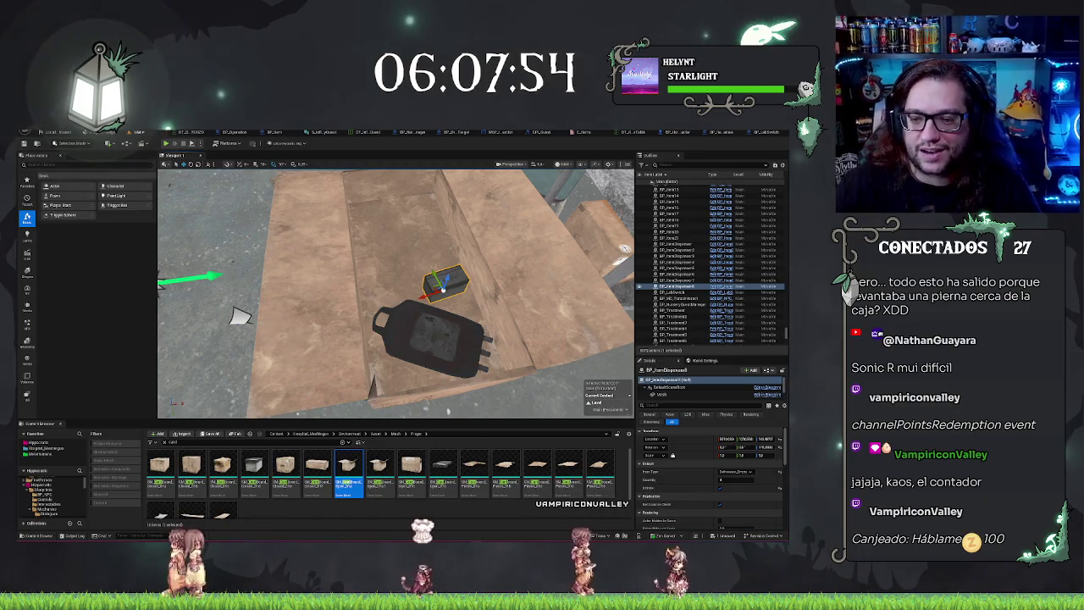
mouse_move(241, 312)
mouse_down()
mouse_move(254, 373)
mouse_move(241, 326)
mouse_up()
- Move the Ferrosulph dispenser box from the table onto the cardboard and rotate it about 90°
click(373, 309)
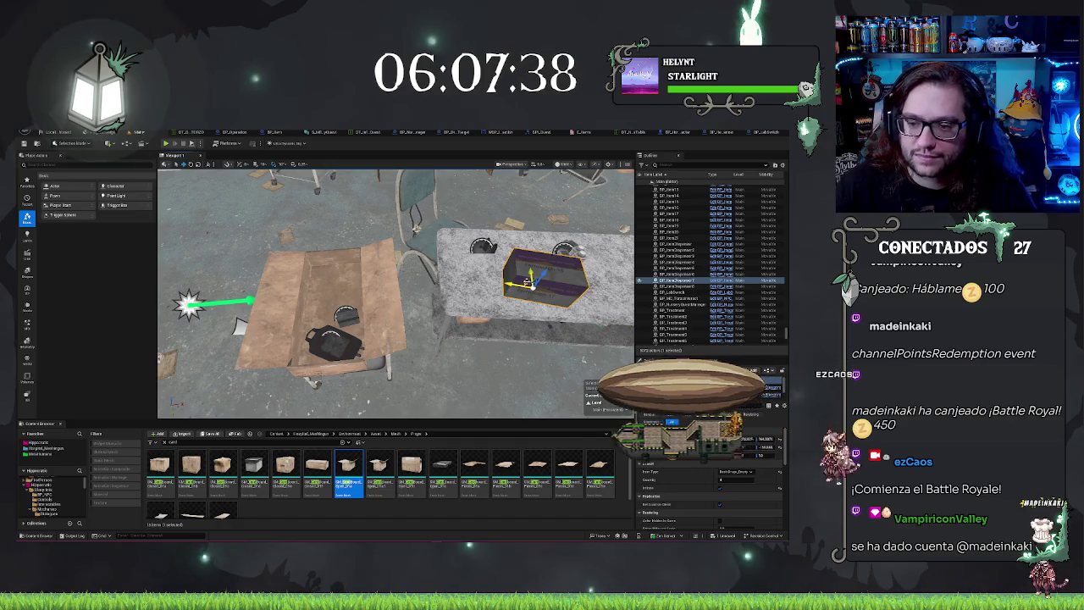
mouse_move(532, 279)
mouse_down()
mouse_move(315, 264)
mouse_move(308, 251)
mouse_up()
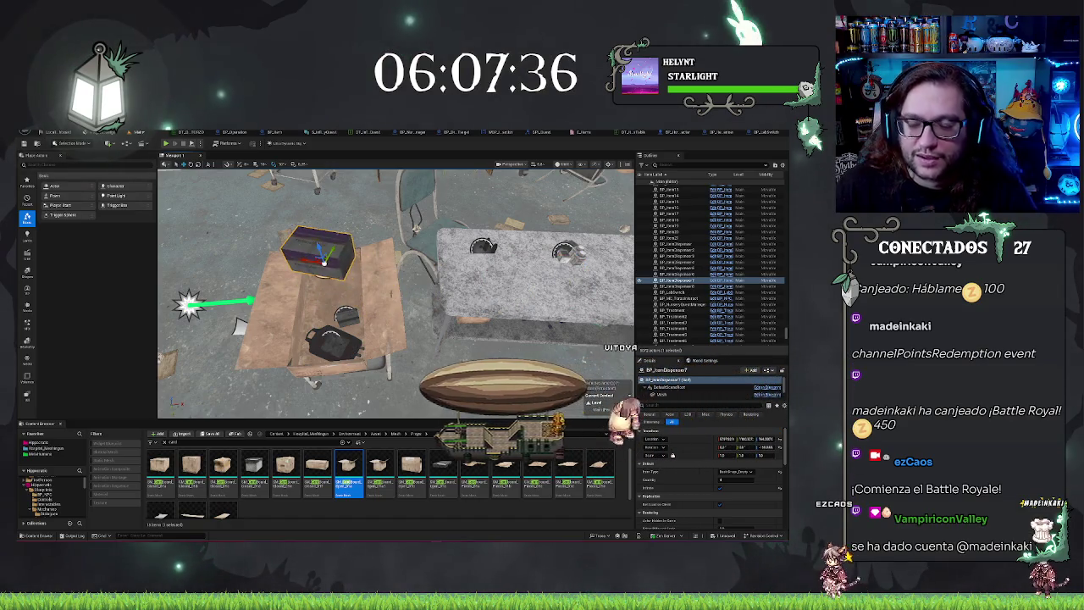
key(f)
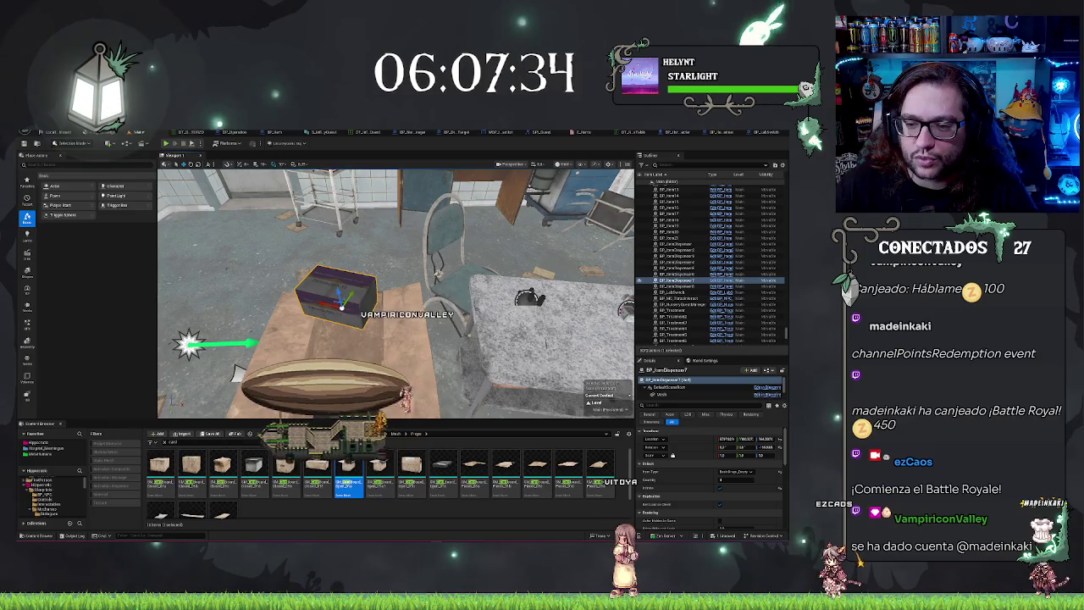
key(ctrl+z)
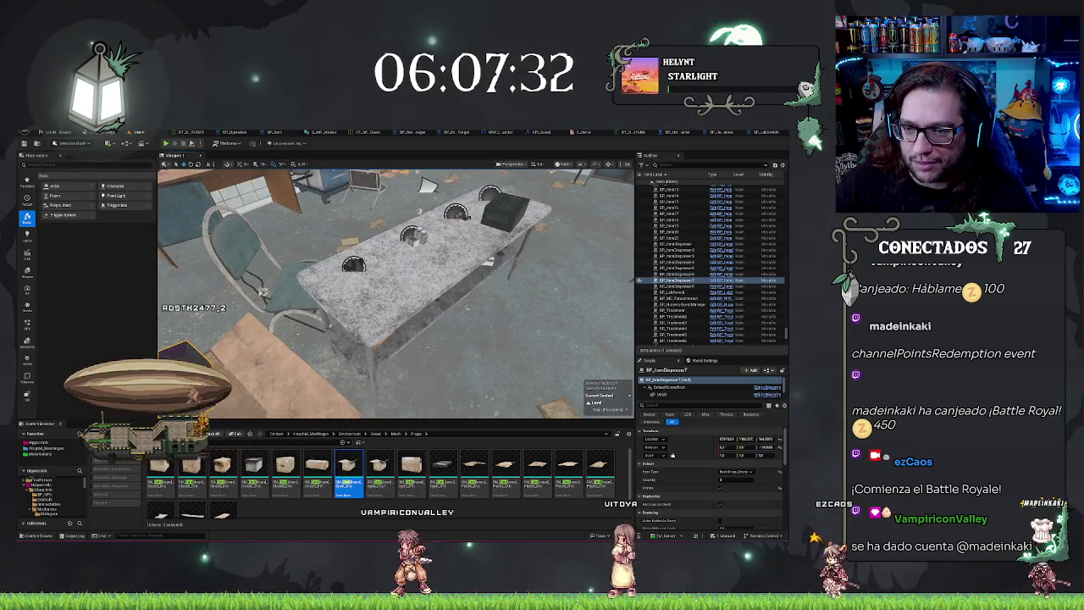
key(ctrl+y)
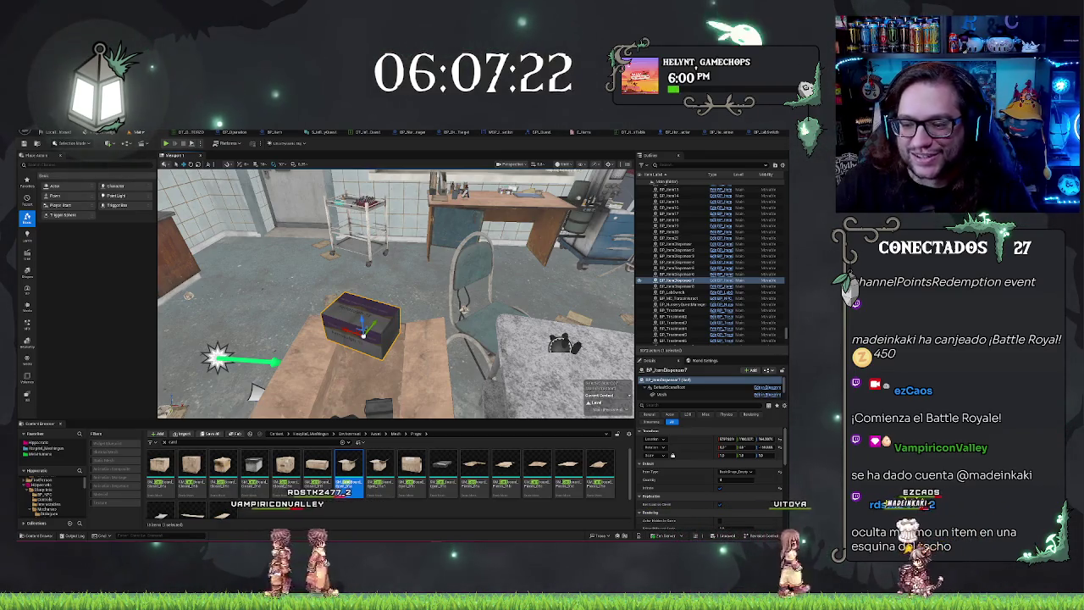
key(Right)
key(f)
key(e)
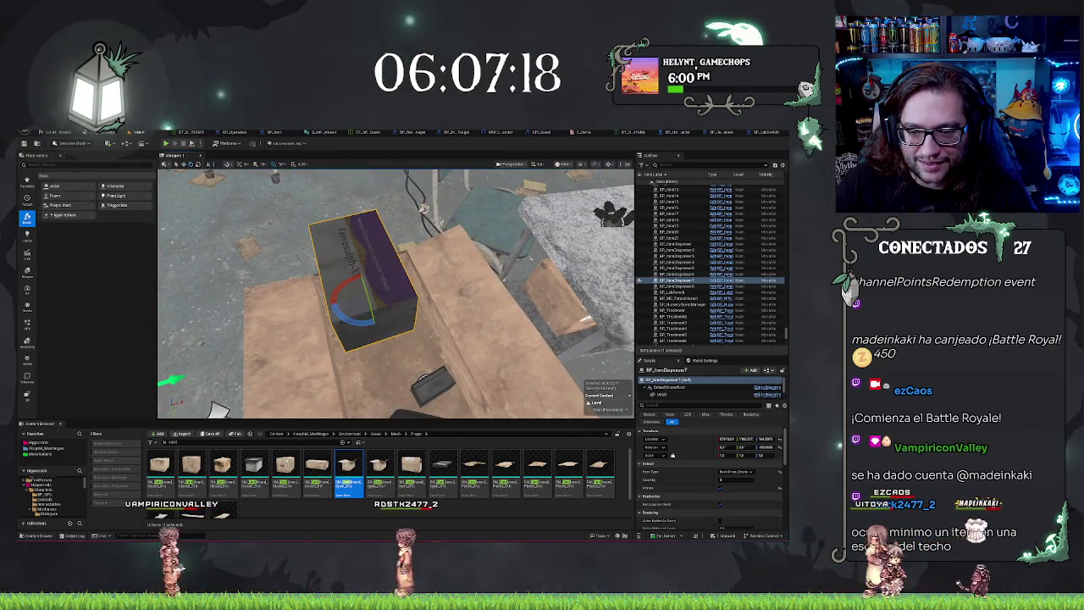
key(w)
mouse_move(347, 269)
mouse_down()
mouse_move(415, 290)
mouse_move(398, 292)
mouse_move(419, 307)
mouse_move(398, 279)
mouse_move(407, 297)
mouse_move(439, 241)
mouse_move(421, 244)
mouse_move(398, 280)
mouse_move(322, 279)
mouse_move(398, 271)
mouse_up()
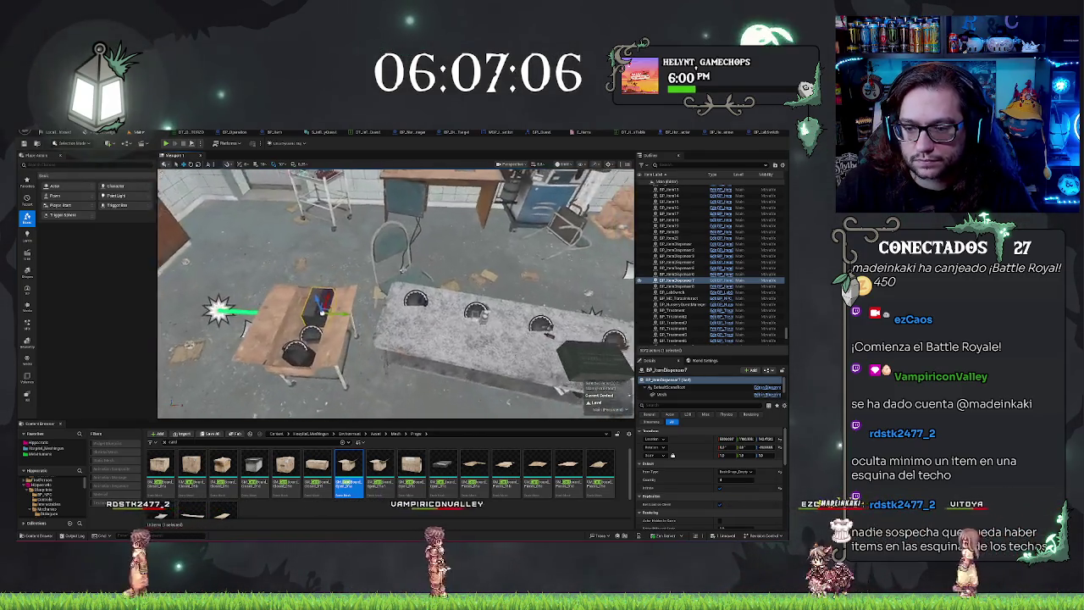
- Move the dark dispenser box from the long lab desk onto the cardboard-covered table
right_click(483, 250)
key(Escape)
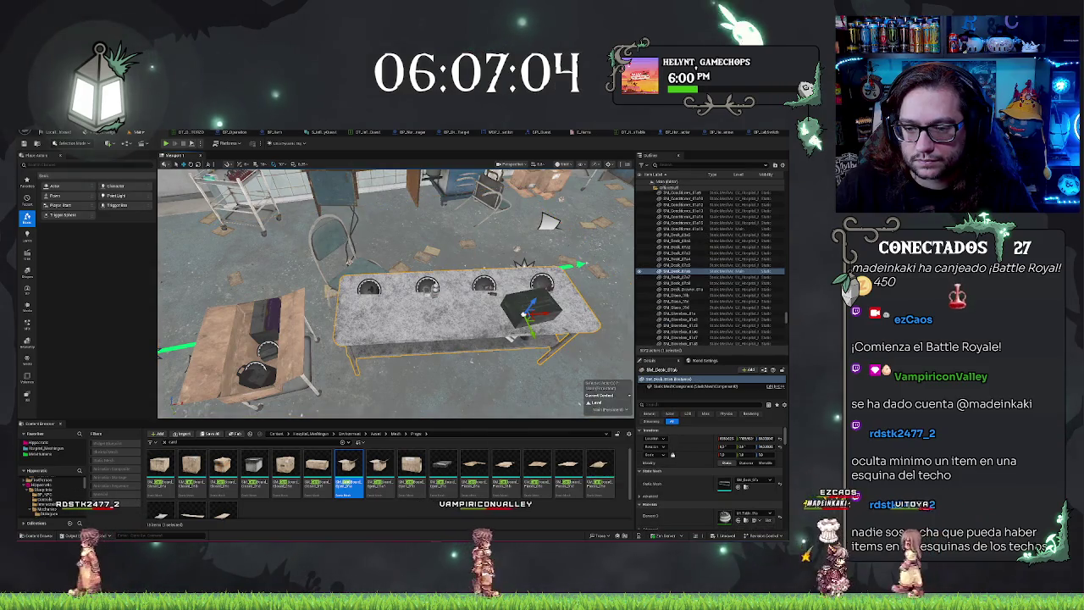
click(529, 306)
drag(516, 308, 313, 318)
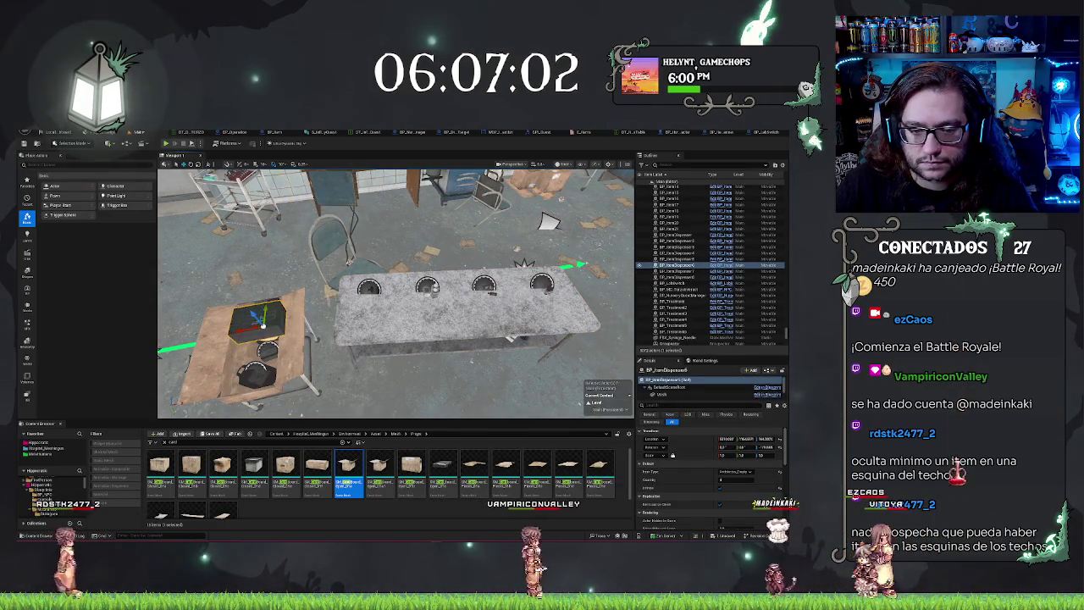
key(f)
scroll(394, 292, down, 5)
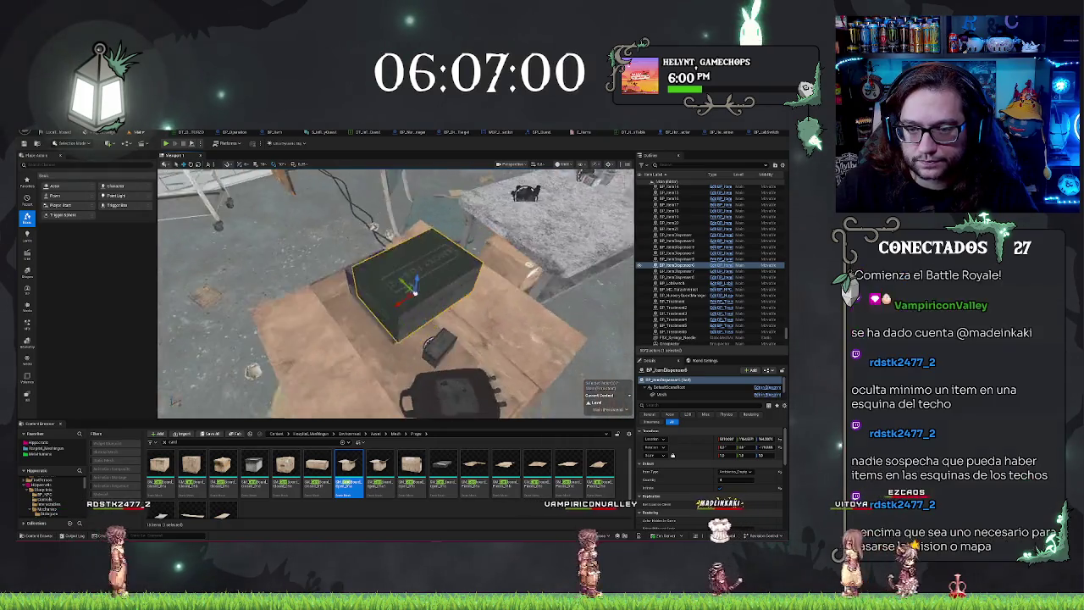
drag(394, 292, 462, 292)
- Rotate the dispenser box around its vertical axis on the table, then deselect it
key(e)
mouse_move(360, 339)
mouse_down()
mouse_move(389, 329)
mouse_move(364, 339)
mouse_move(389, 373)
mouse_move(364, 381)
mouse_move(375, 398)
mouse_move(365, 420)
mouse_move(322, 398)
mouse_move(393, 366)
mouse_move(385, 381)
mouse_move(327, 357)
mouse_move(258, 397)
mouse_move(196, 399)
mouse_move(334, 413)
mouse_move(334, 389)
mouse_up()
key(w)
key(Escape)
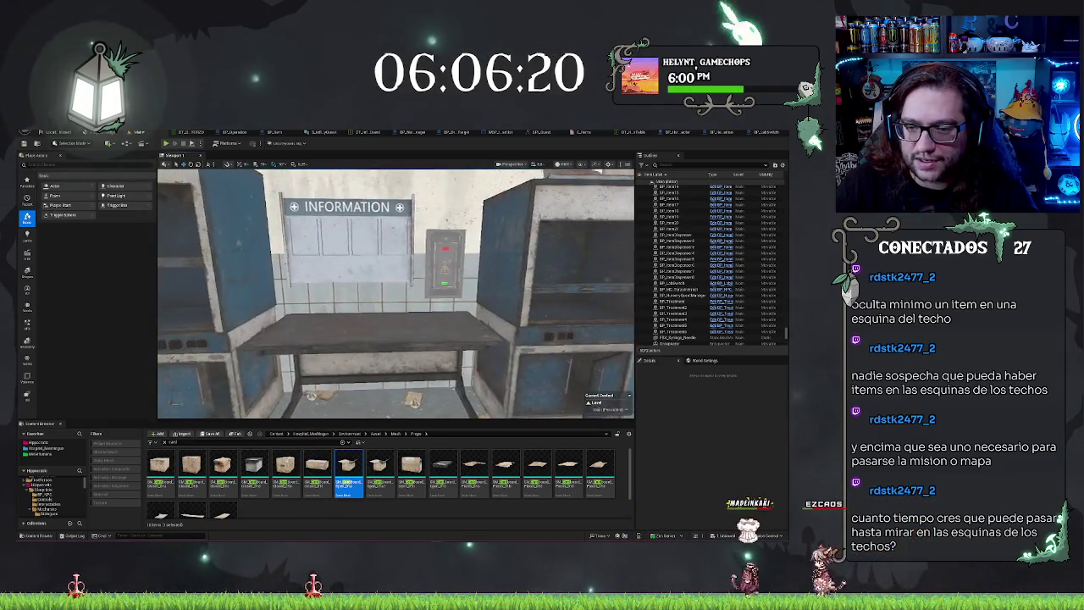
- Pull the view back toward the fume hoods and open the empty Hipopotamo folder
drag(460, 369, 459, 368)
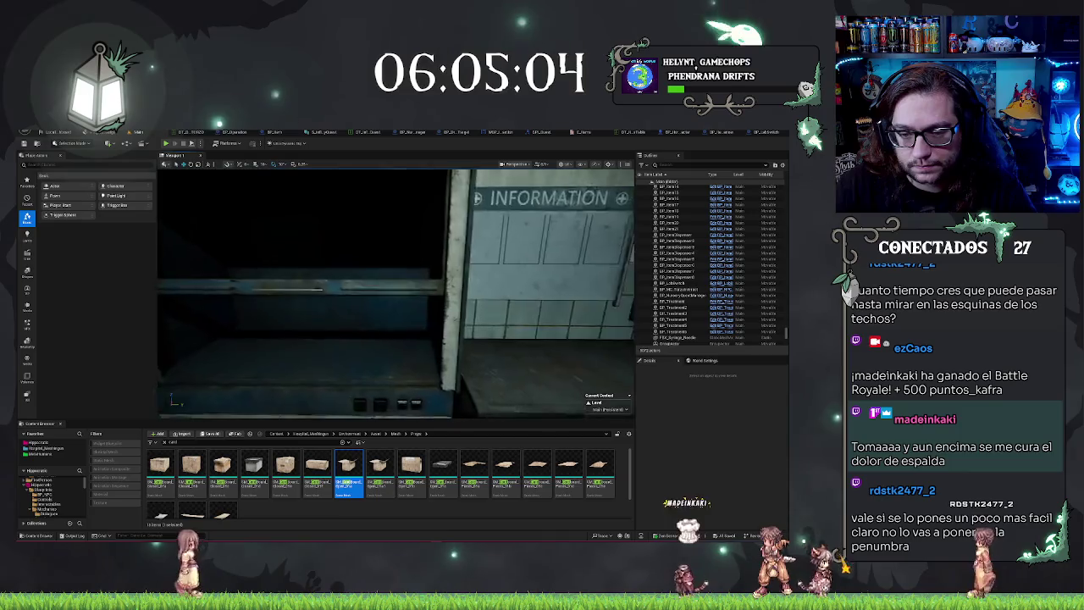
click(39, 443)
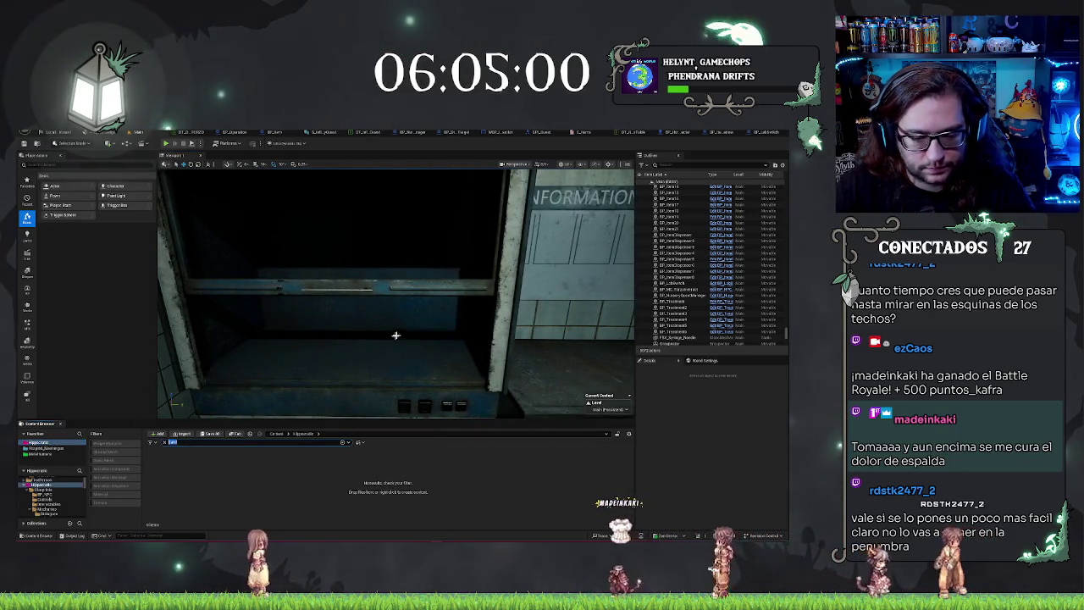
- Search 'cinem' in the Content Browser, then show the top-level Content folder assets
text(cinem)
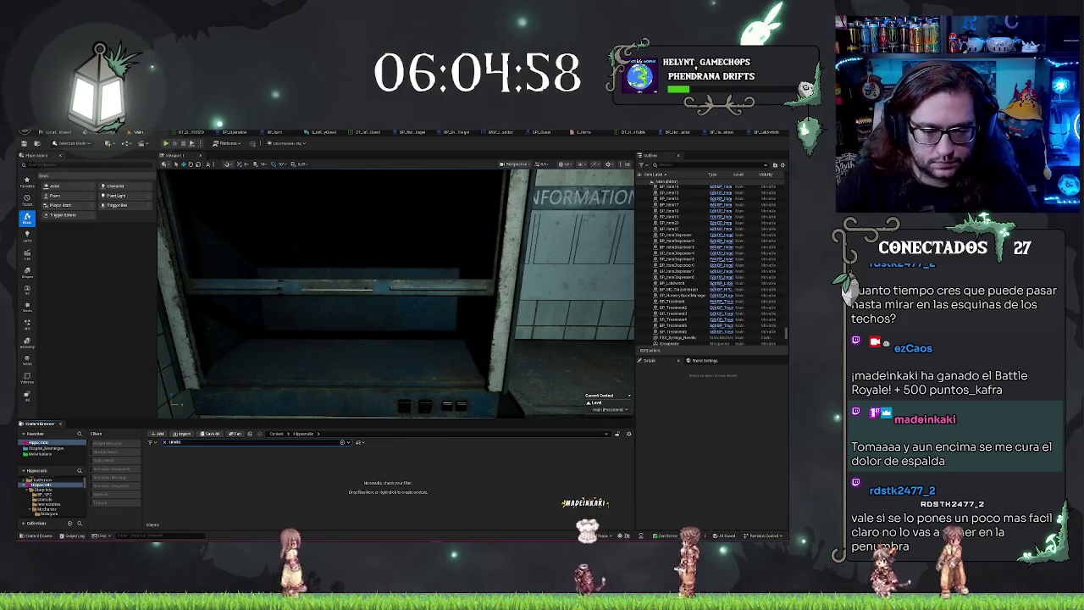
click(35, 479)
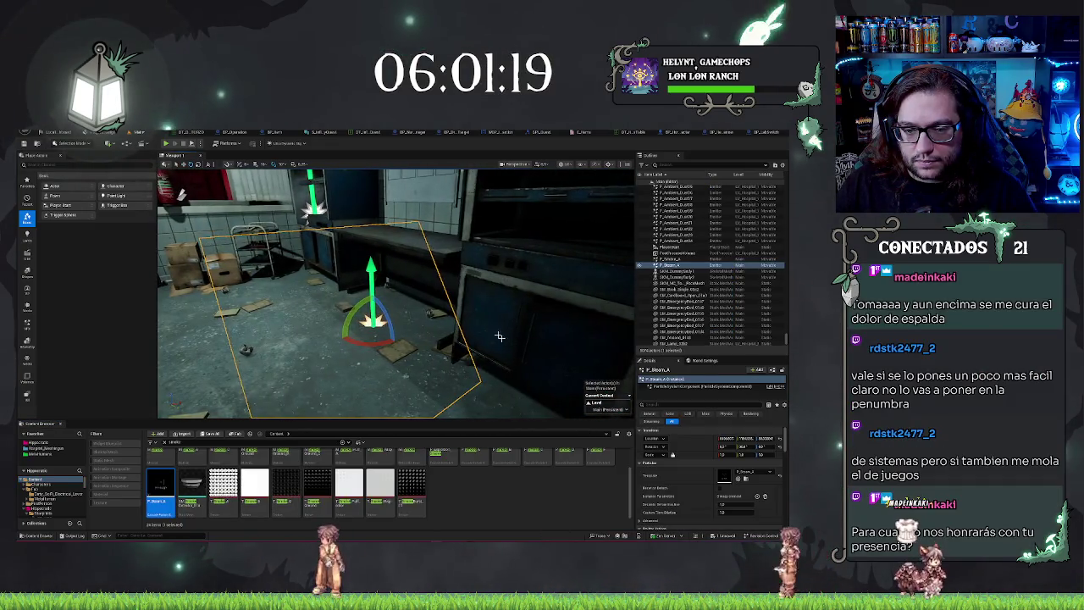
- Toggle the steam actor's move and rotate gizmos while turning the view toward the wall and window
drag(180, 193, 349, 176)
key(w)
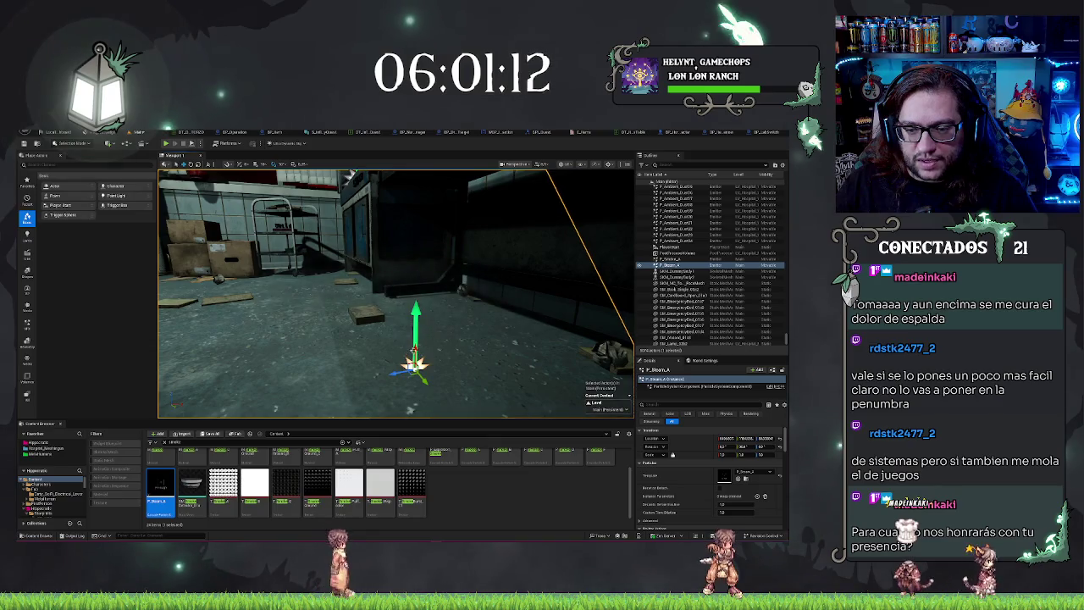
drag(349, 175, 398, 178)
key(e)
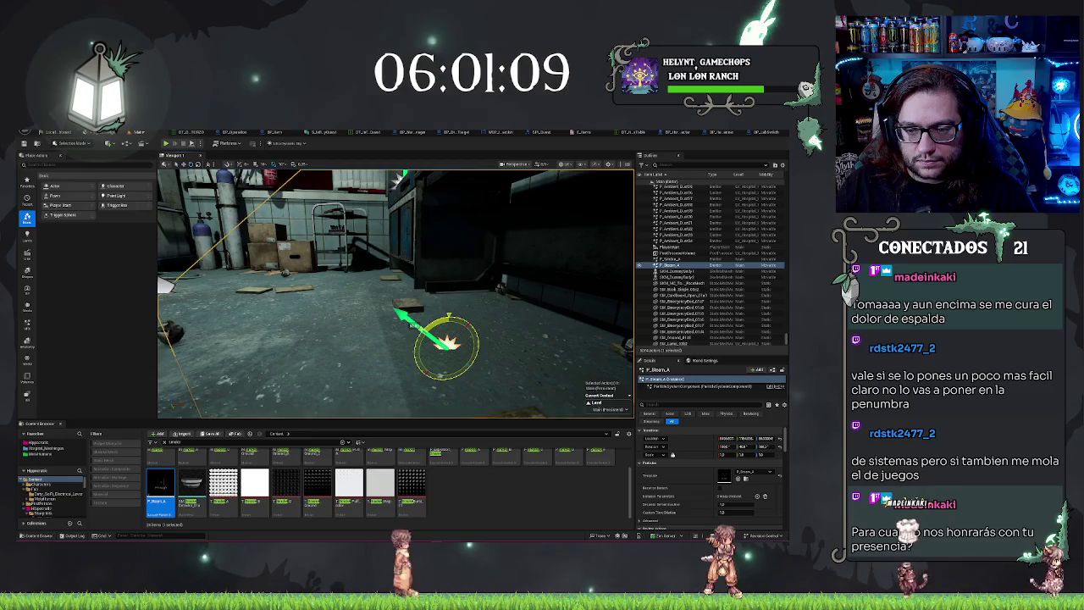
drag(475, 256, 373, 243)
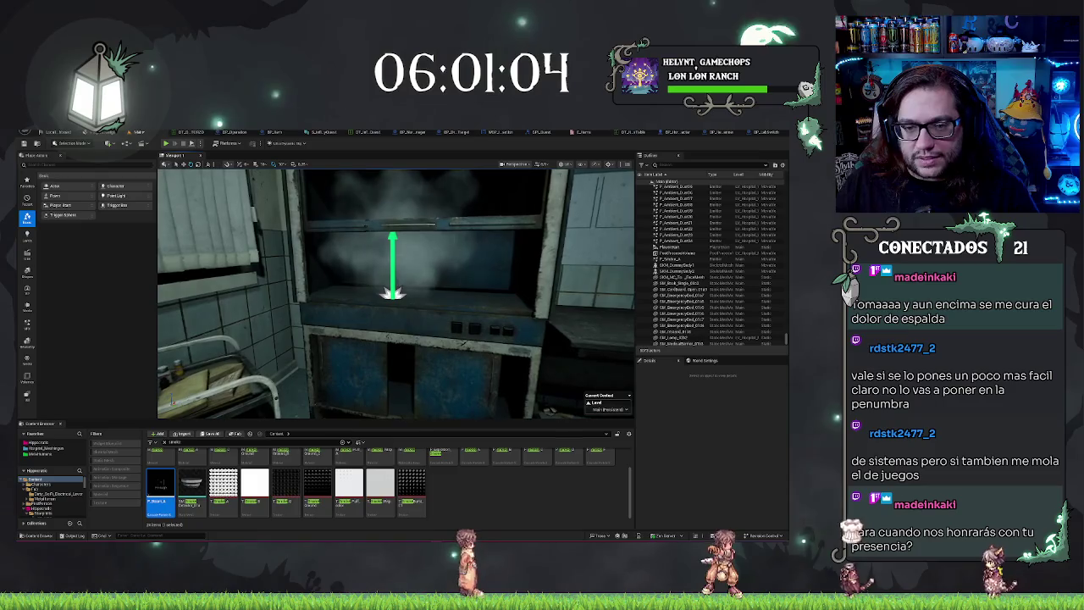
scroll(251, 245, down, 5)
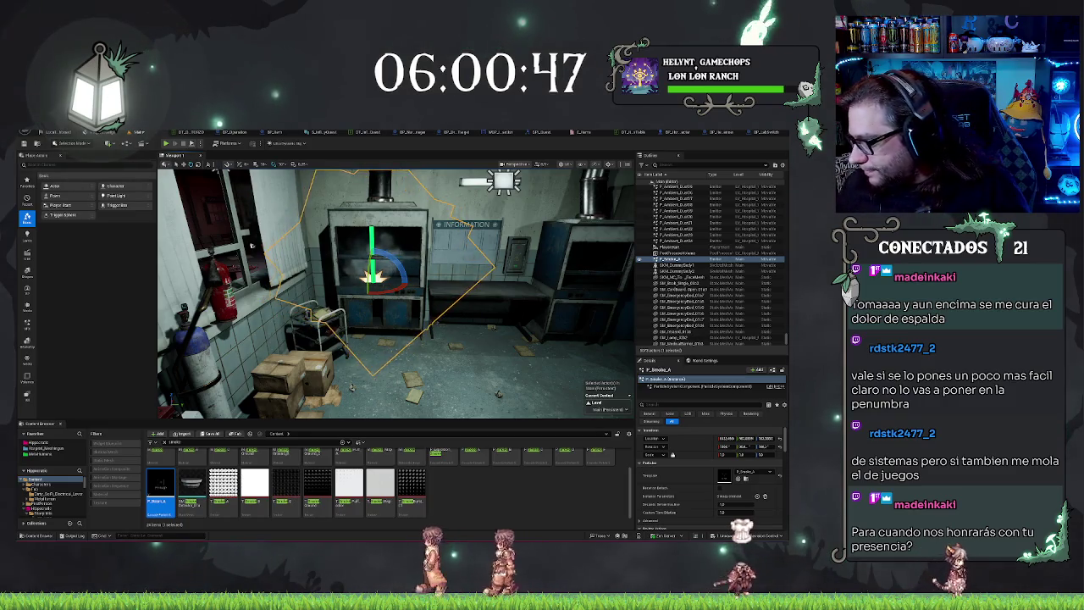
- Fly into the fume hood cabinet and frame the smoke actor sitting inside it
drag(488, 291, 476, 242)
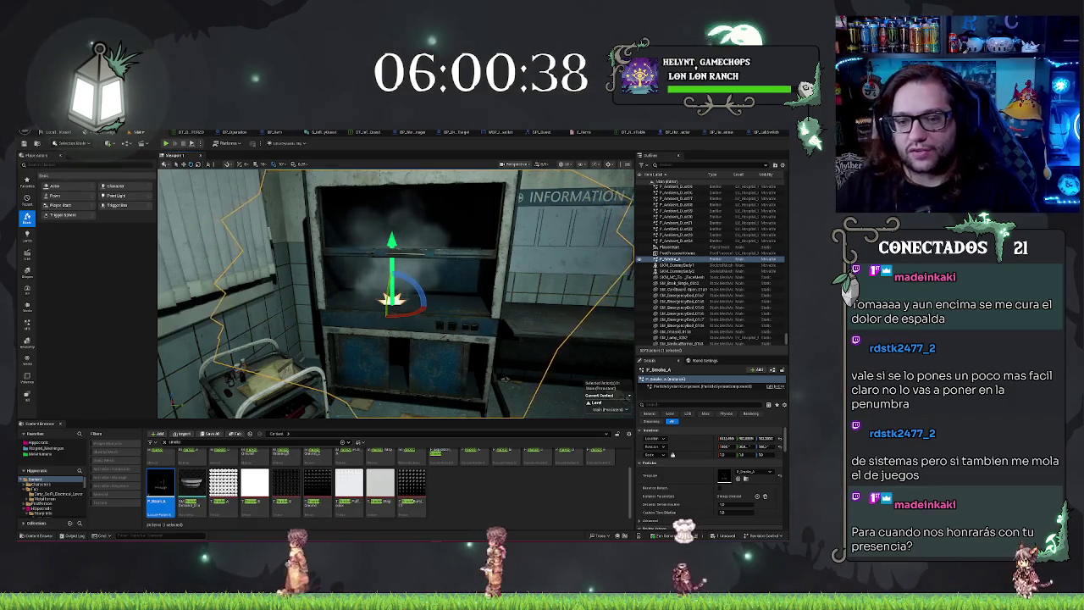
scroll(395, 292, down, 5)
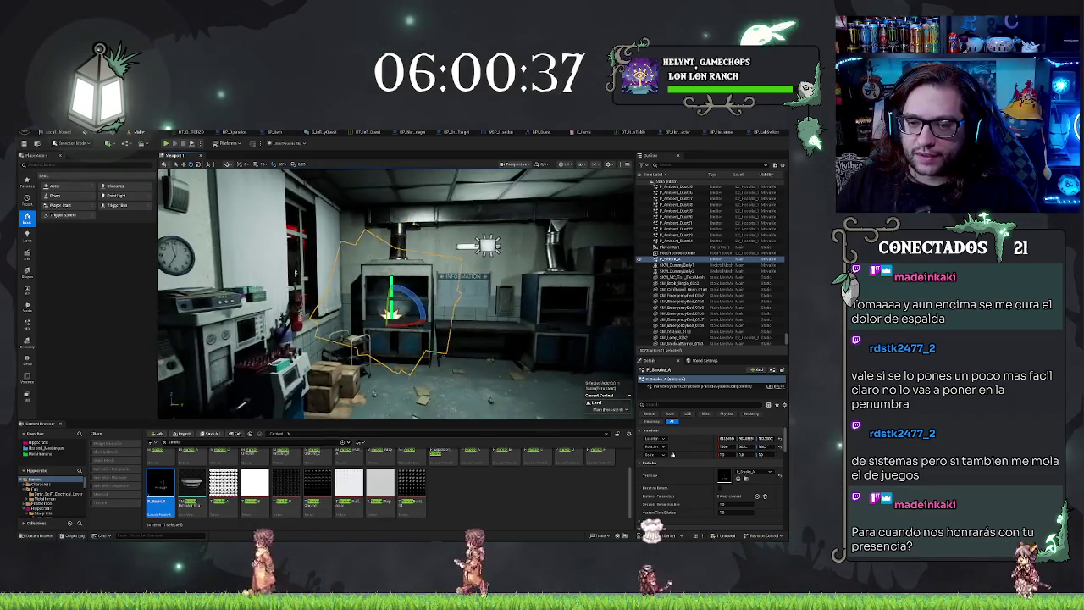
scroll(395, 292, up, 5)
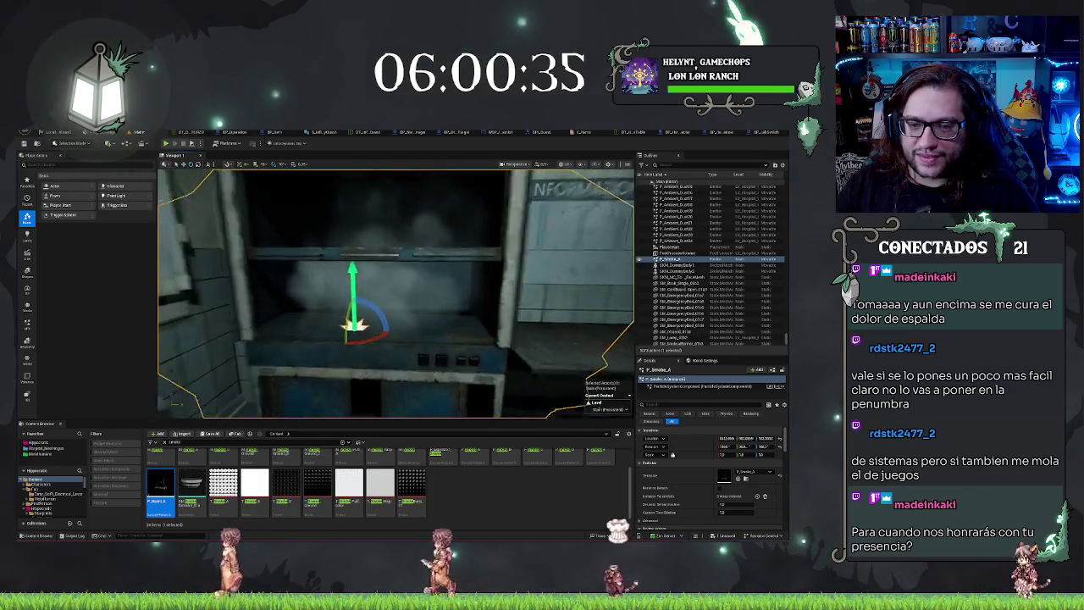
scroll(396, 292, down, 5)
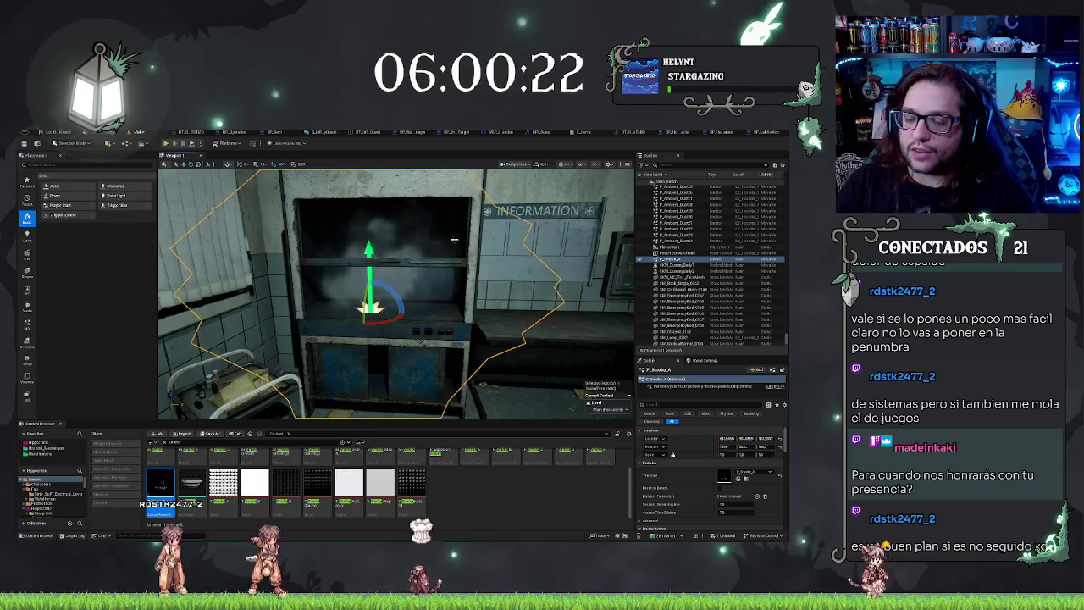
key(e)
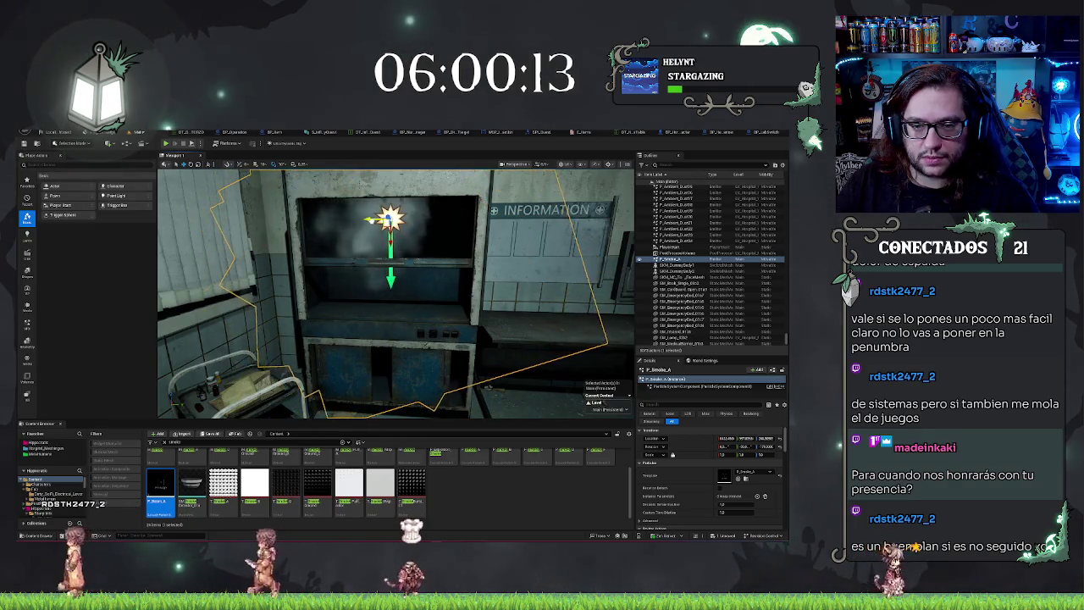
key(f)
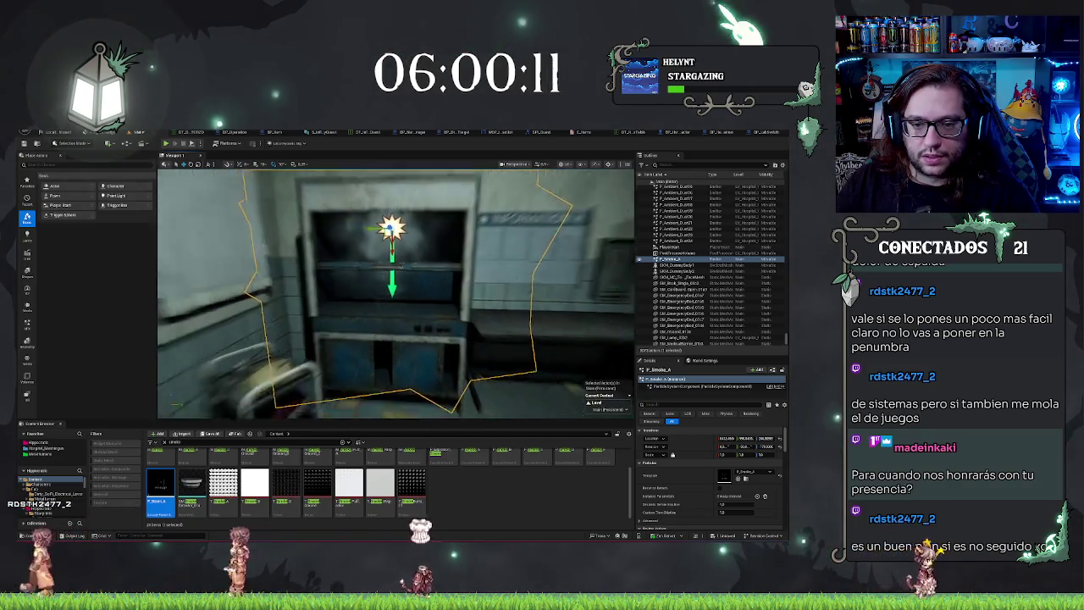
key(f)
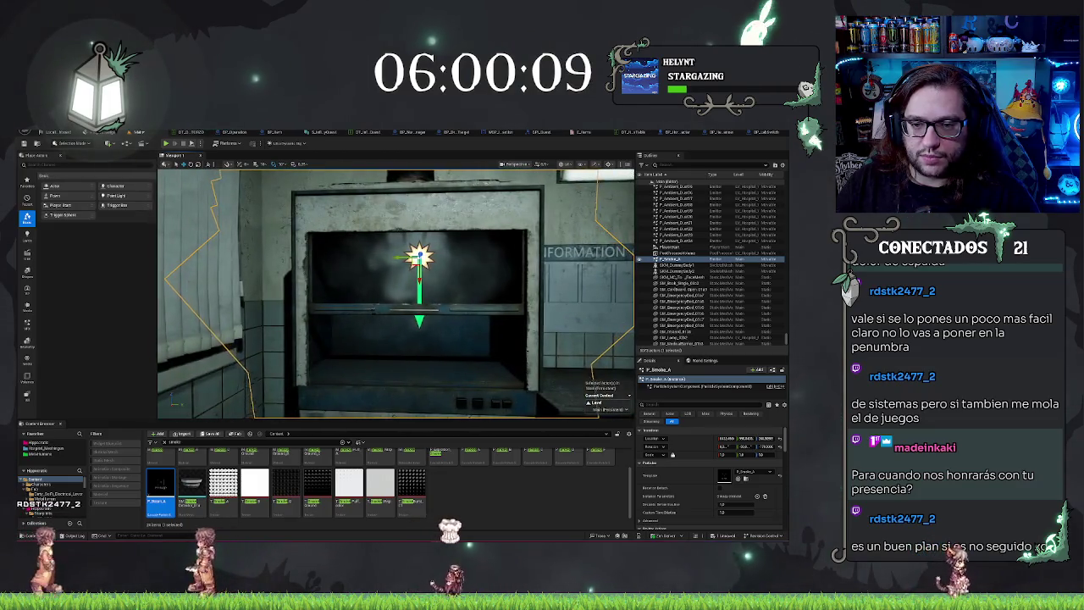
key(f)
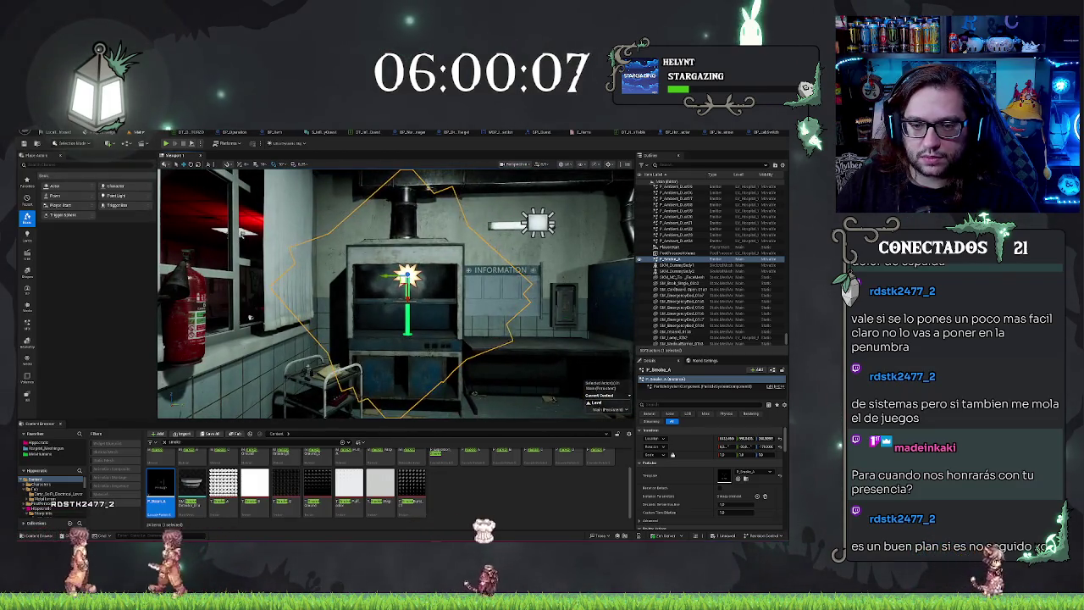
- Browse to the particle asset's folder and return from Cascade to the level
scroll(490, 506, up, 2)
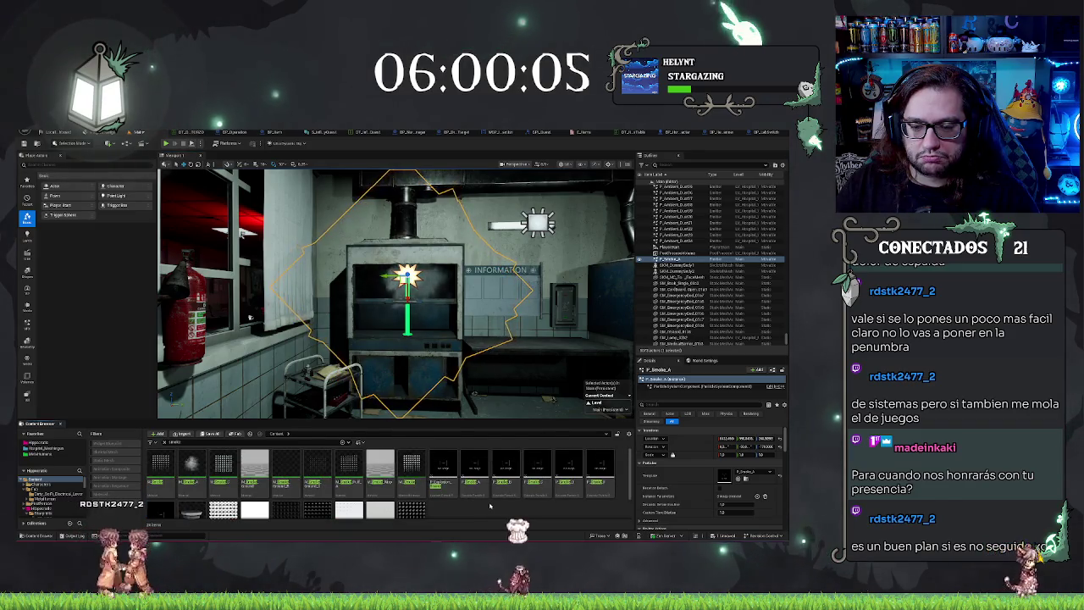
right_click(443, 471)
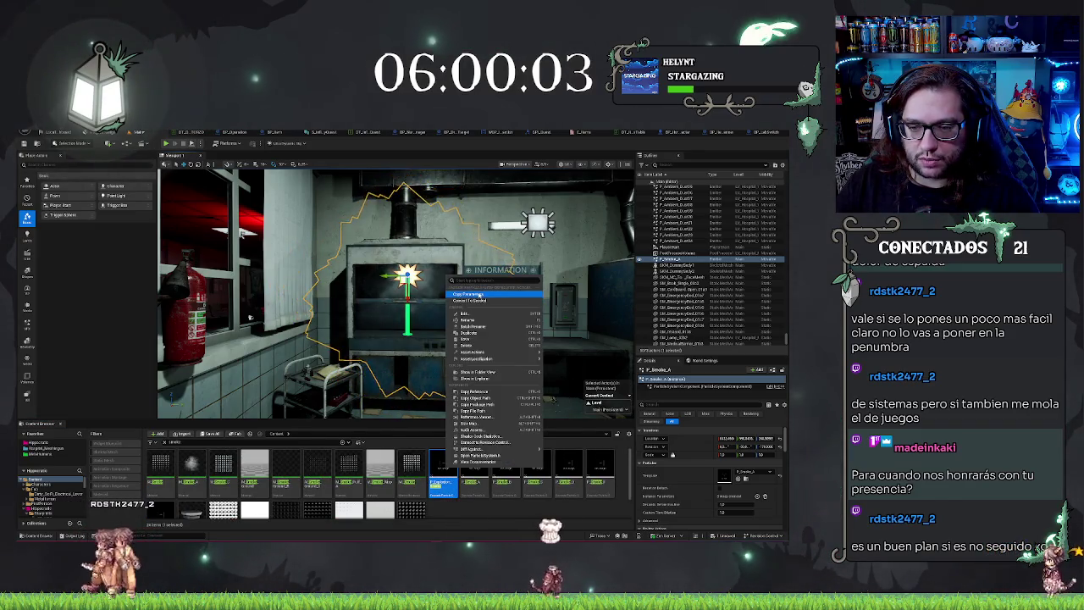
click(459, 518)
right_click(444, 473)
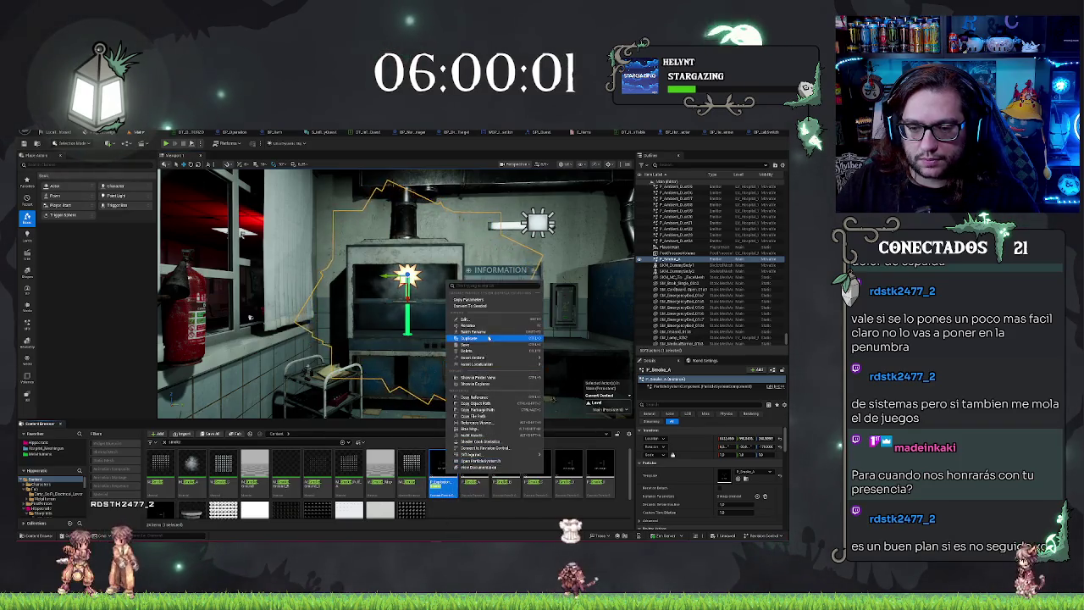
click(494, 379)
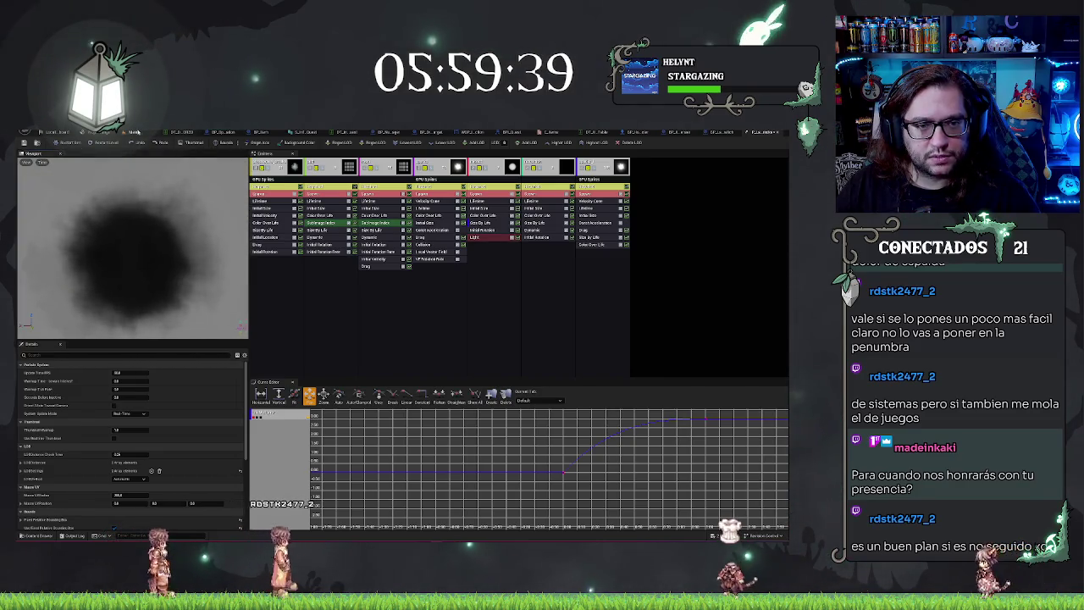
click(133, 131)
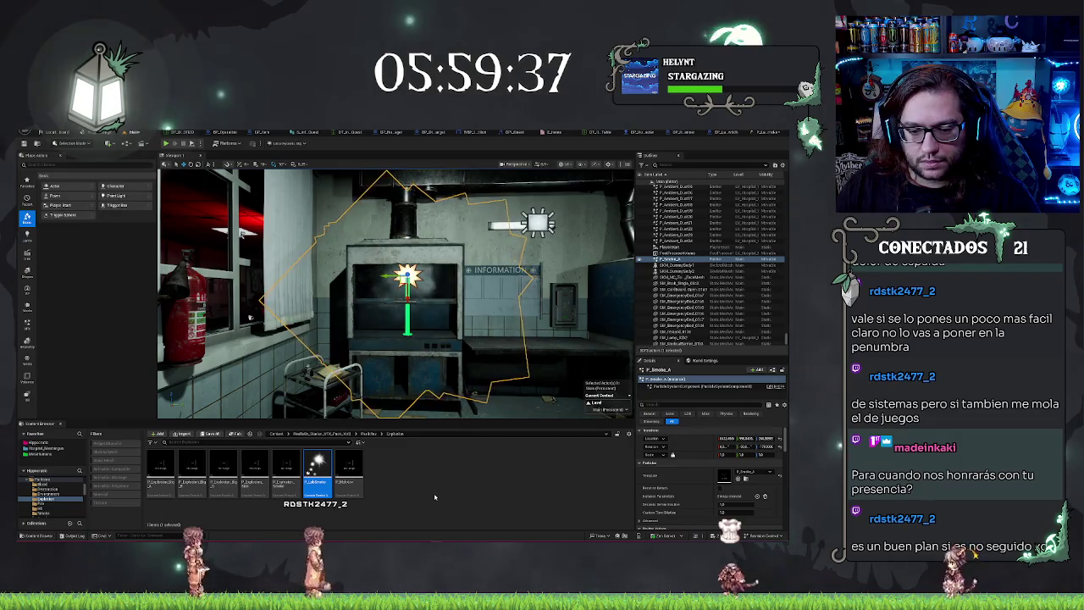
- Select the P_LabSmoke asset and delete it
mouse_move(311, 470)
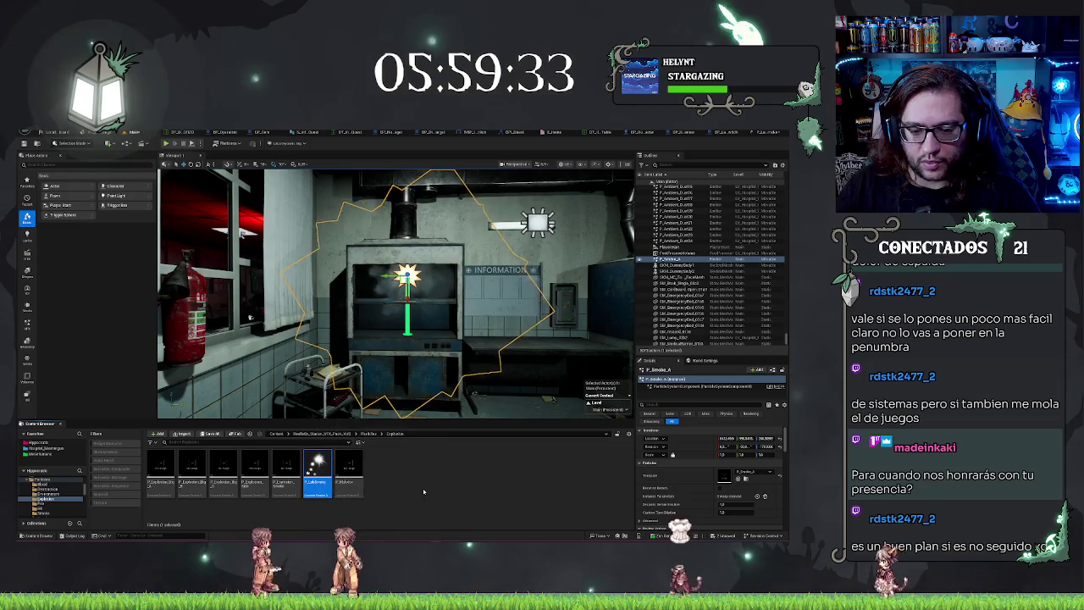
click(424, 491)
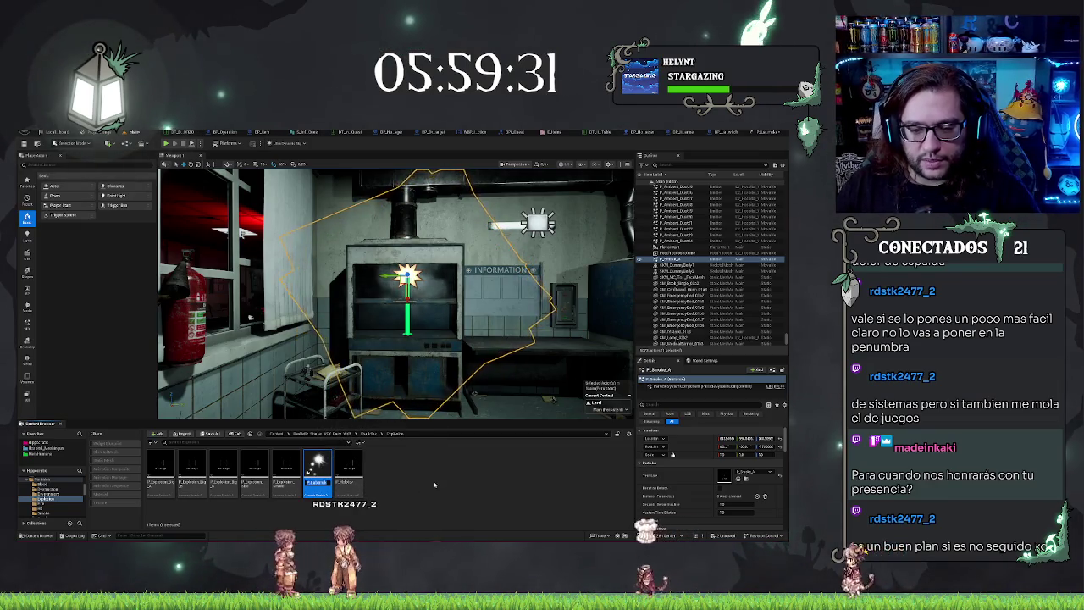
click(311, 491)
key(Delete)
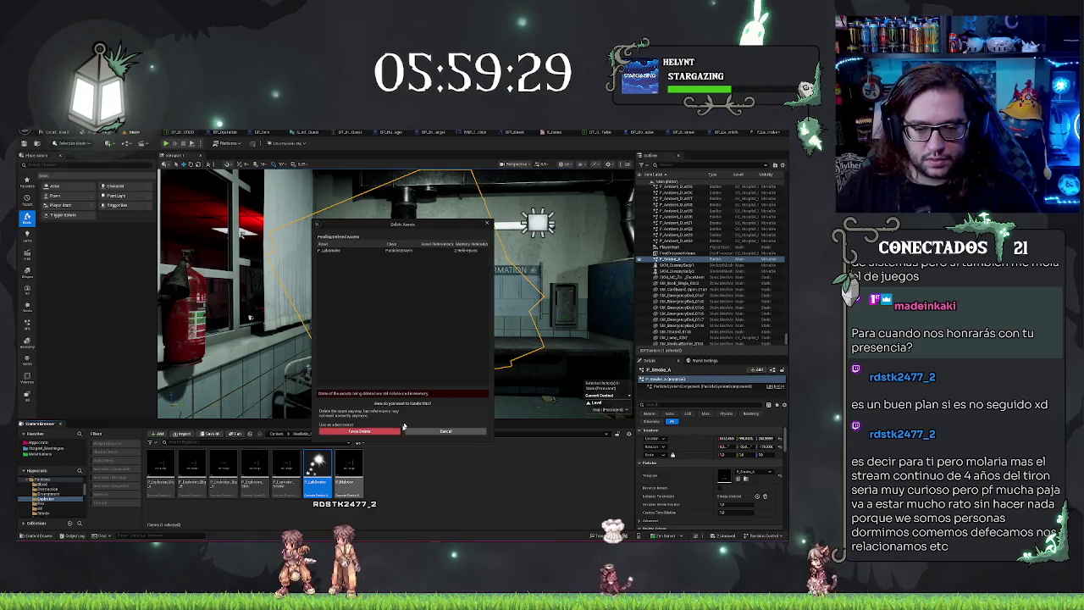
- Cancel the deletion, place P_Explosion_Smoke in the level, then delete that test actor
click(388, 432)
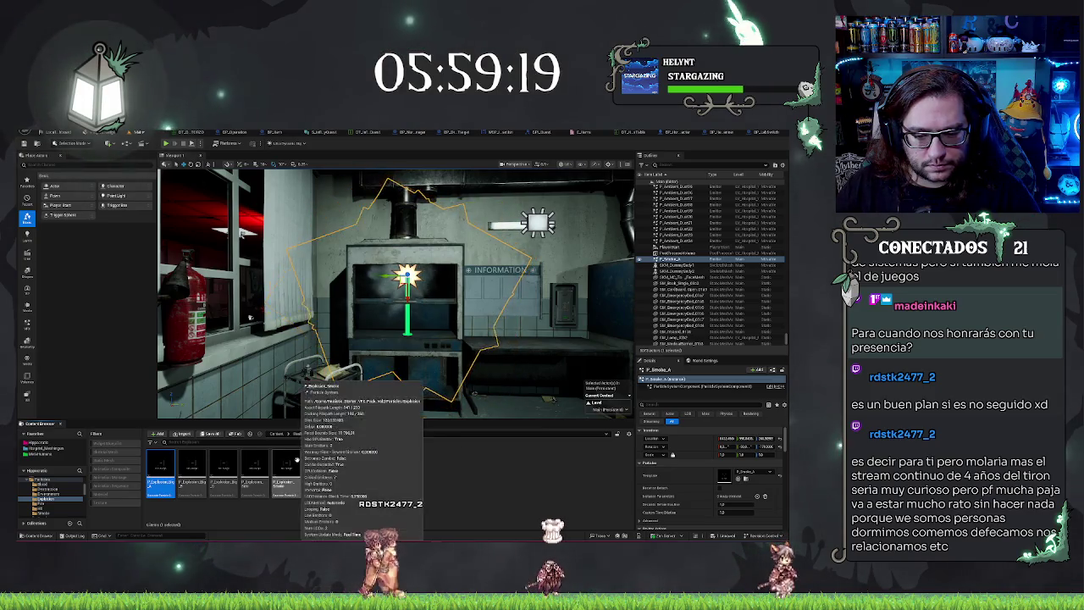
drag(285, 470, 745, 476)
drag(252, 319, 204, 275)
key(Delete)
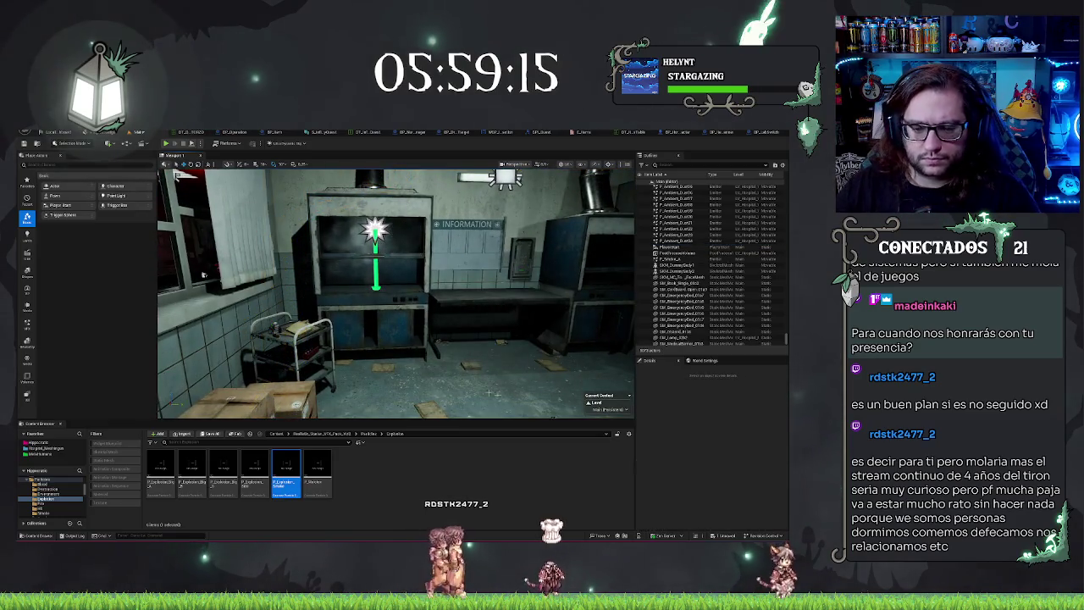
- Open ParticleSys > Smoke, duplicate P_Smoke_A, preview the copy in Cascade, then reselect P_Smoke_A
click(356, 436)
double_click(357, 467)
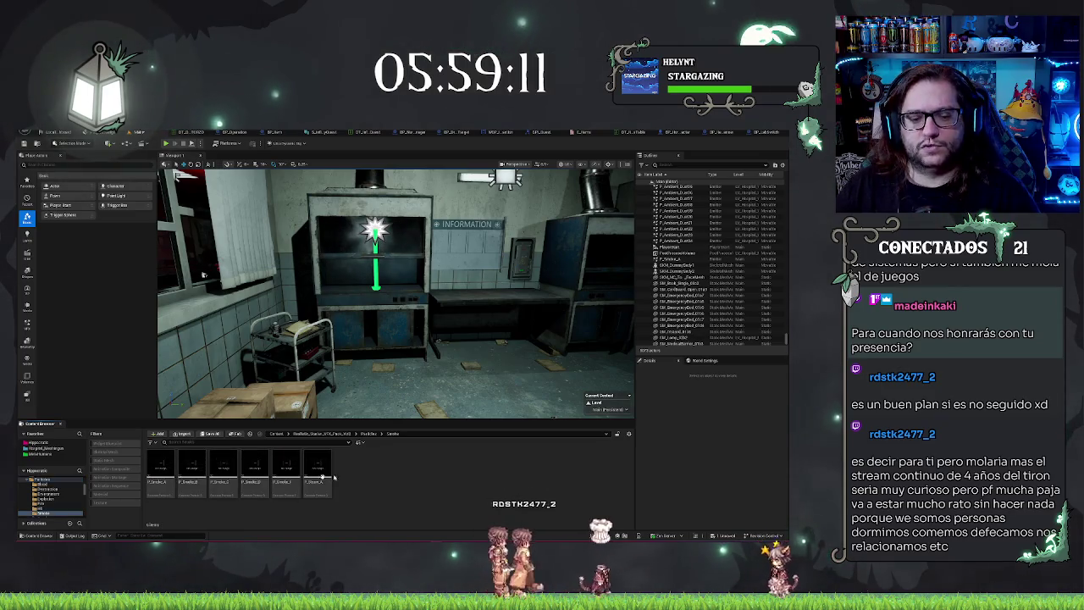
key(ctrl+d)
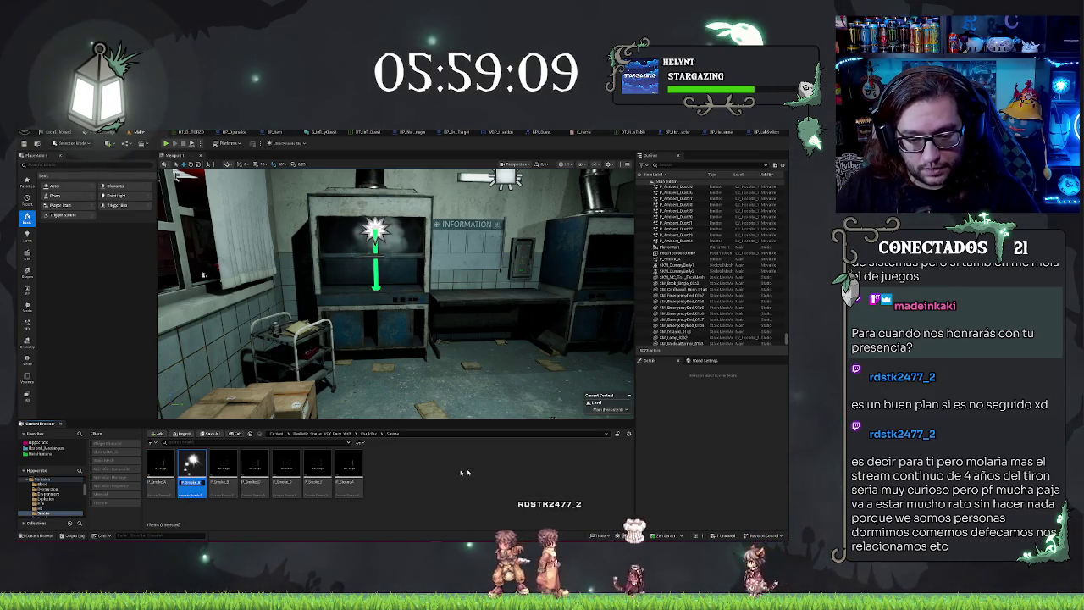
double_click(218, 474)
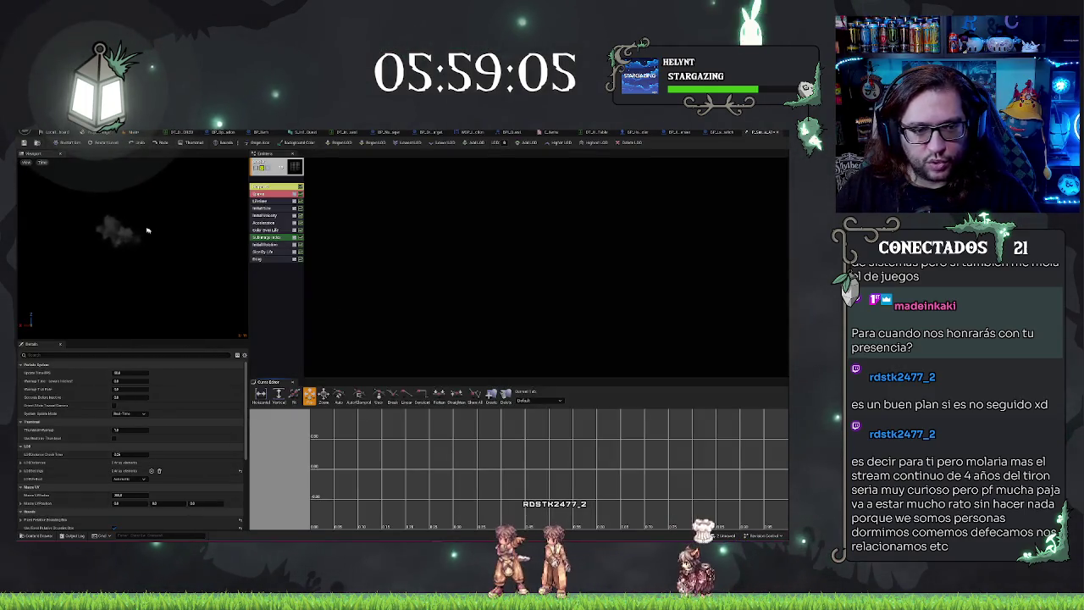
click(133, 132)
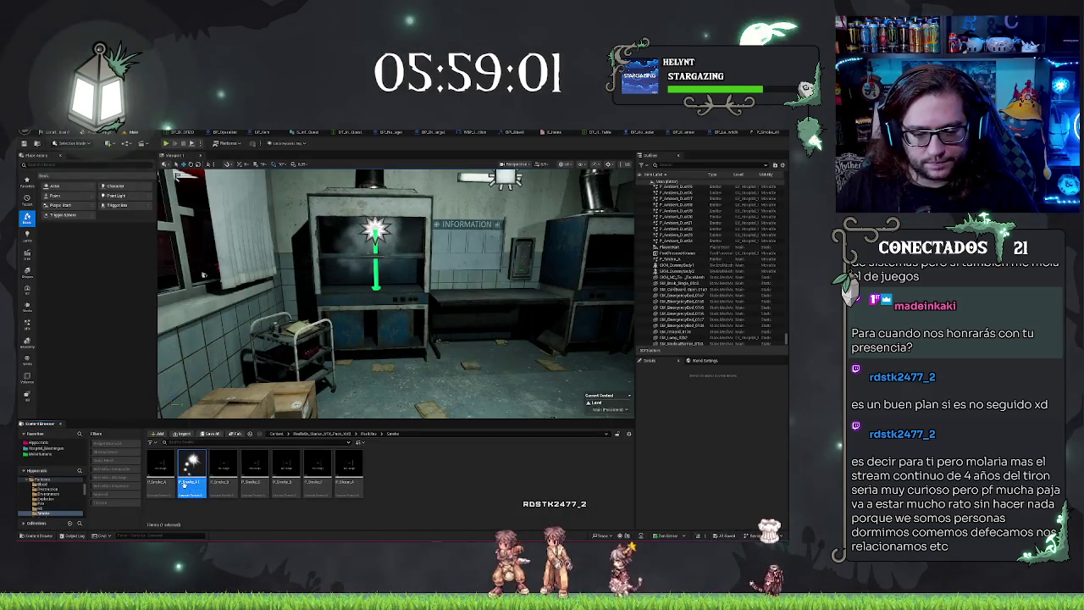
click(161, 467)
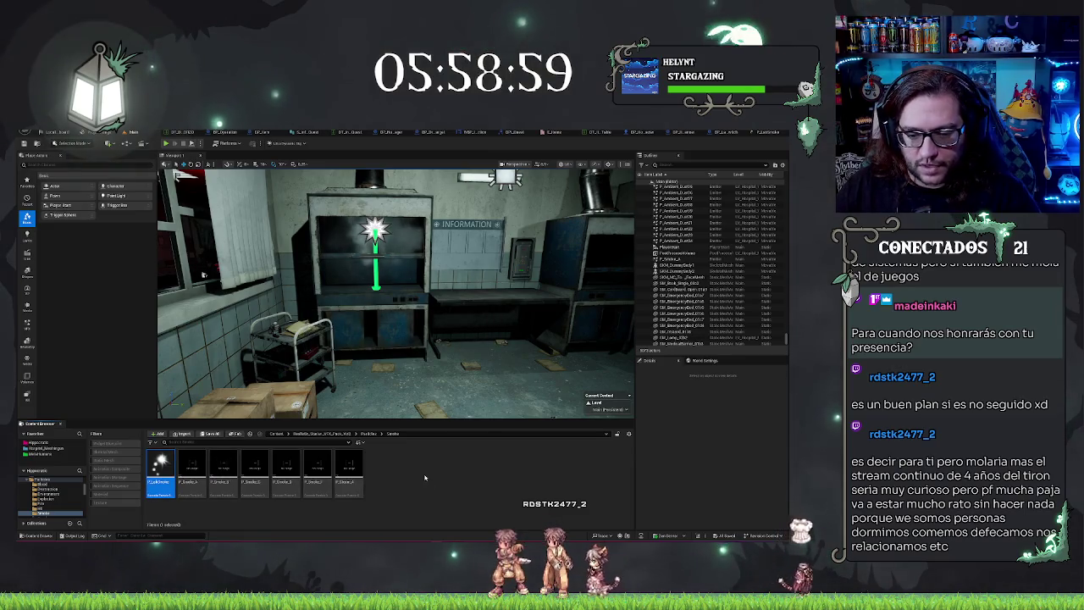
- Start a new Niagara System from the smoke asset's actions and scroll the template grid
right_click(425, 478)
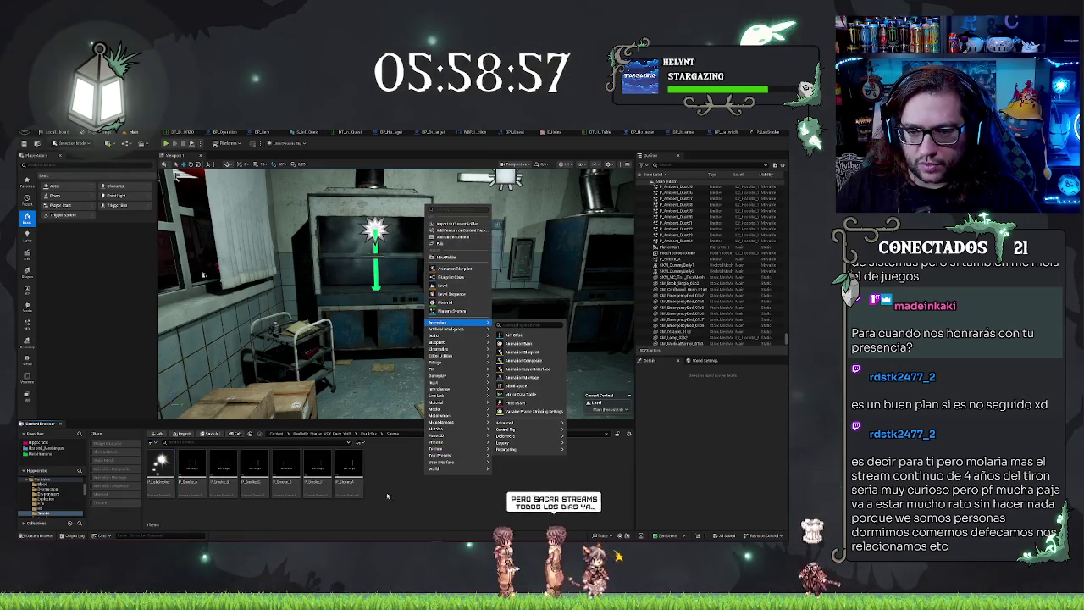
click(453, 312)
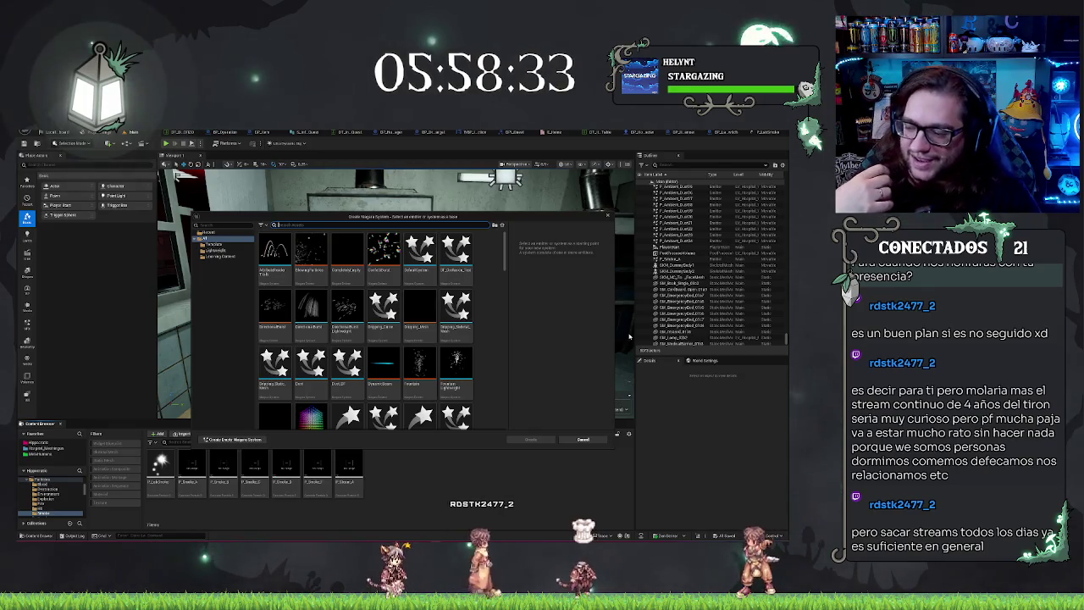
scroll(457, 327, down, 2)
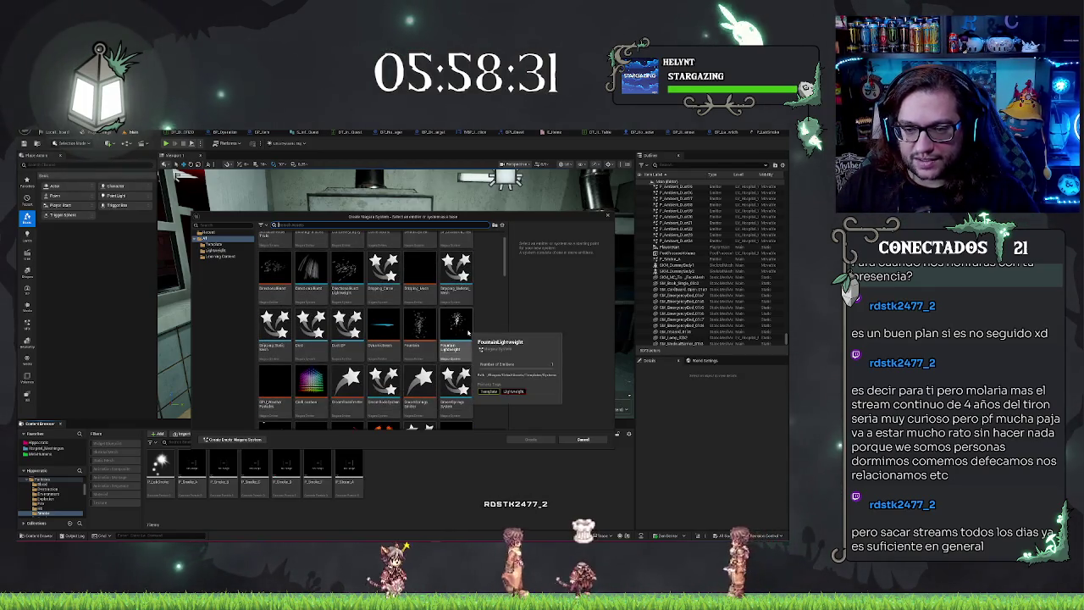
scroll(474, 325, down, 2)
scroll(476, 322, down, 3)
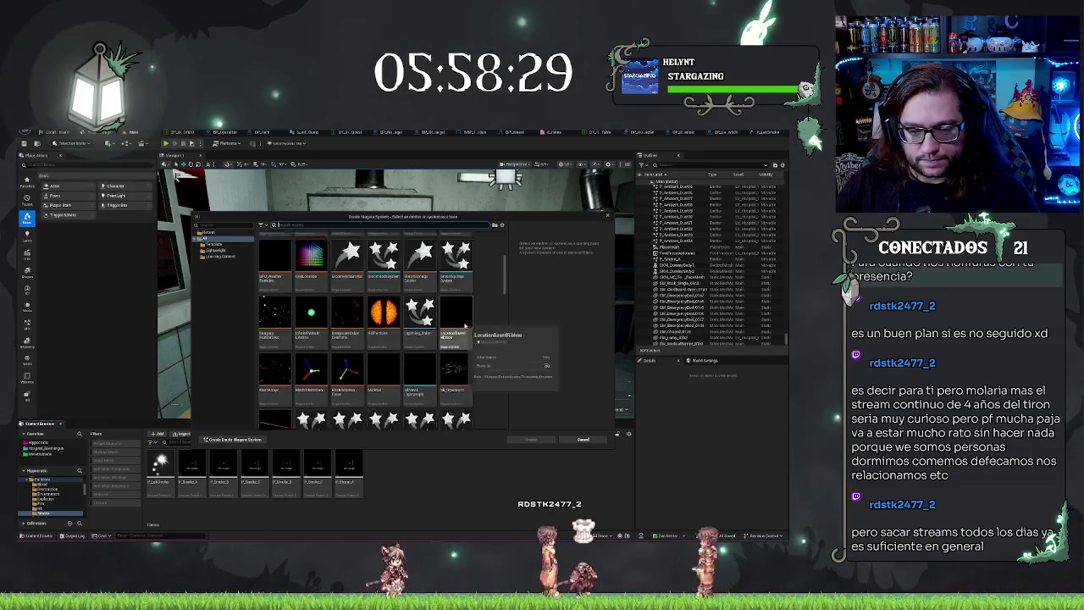
scroll(497, 309, down, 2)
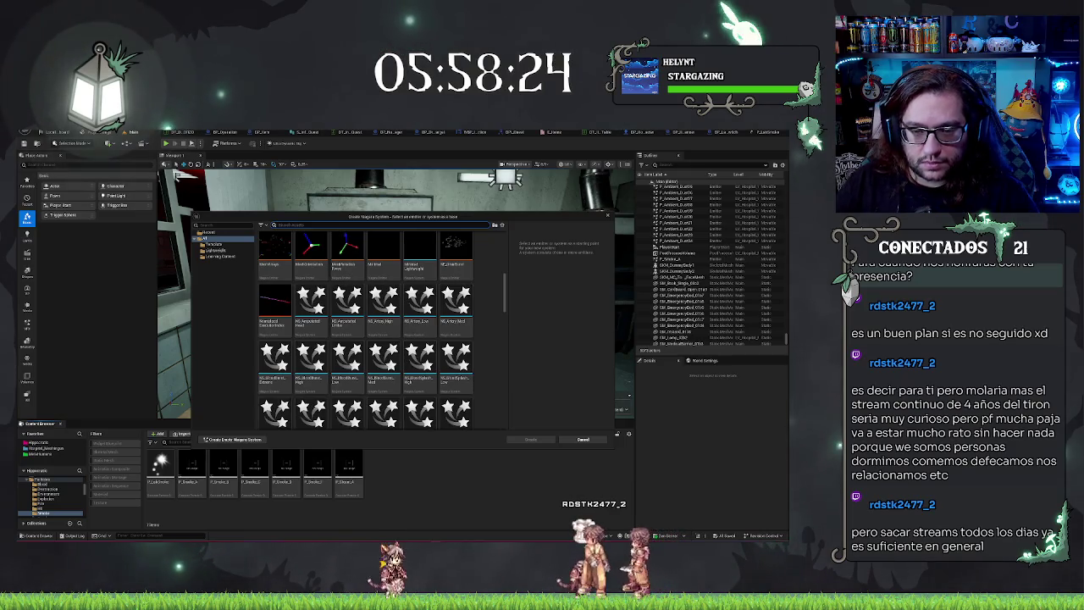
- Search the templates for 'im' and 'e', browse further down, then cancel Niagara creation
text(i)
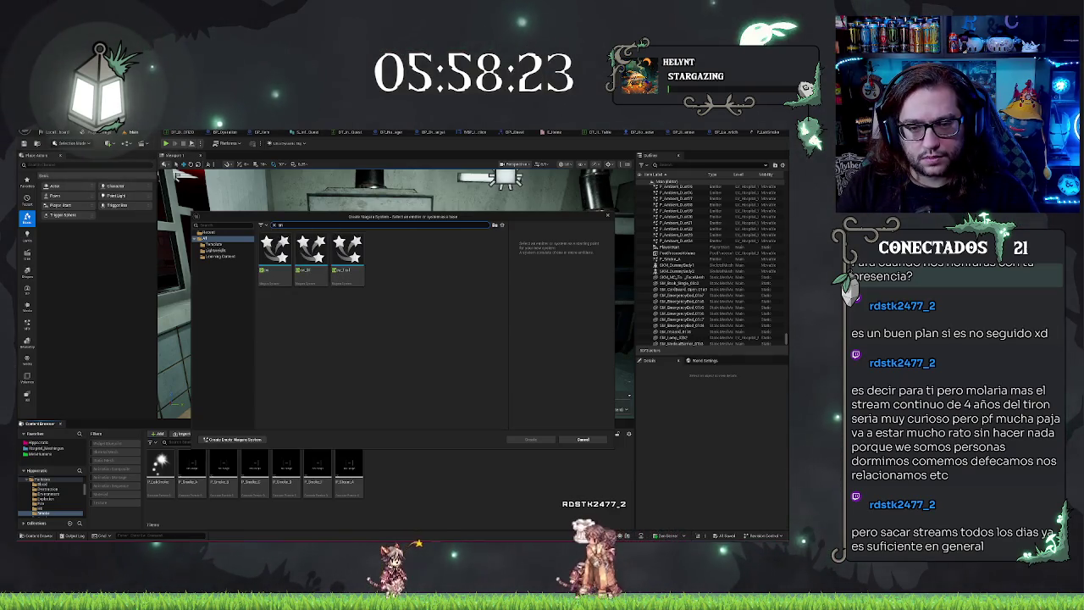
text(m)
key(BackSpace)
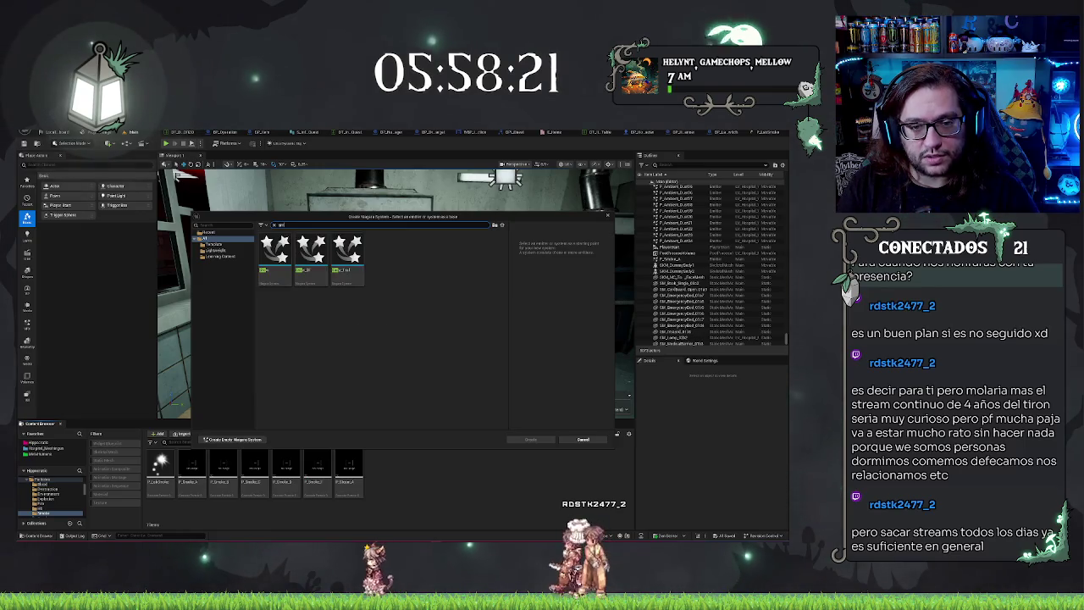
text(e)
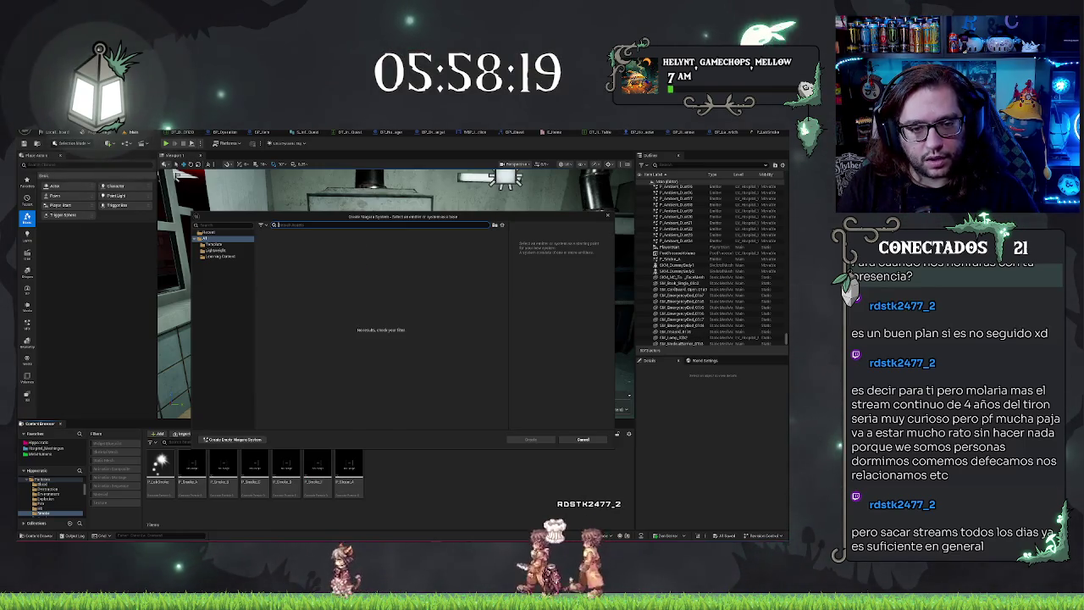
key(BackSpace)
key(BackSpace)
key(BackSpace)
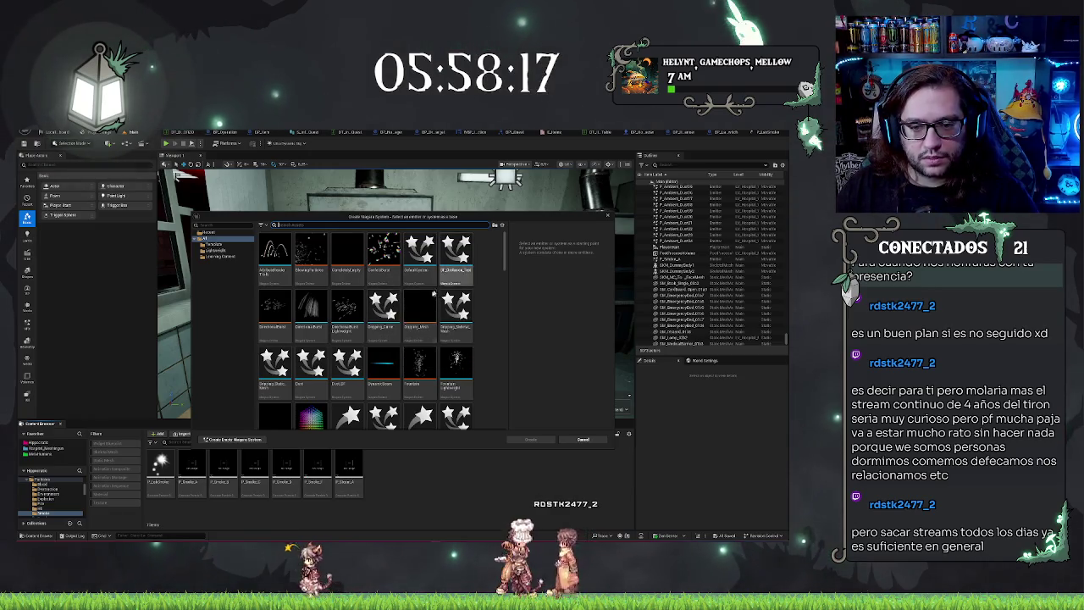
scroll(434, 294, down, 2)
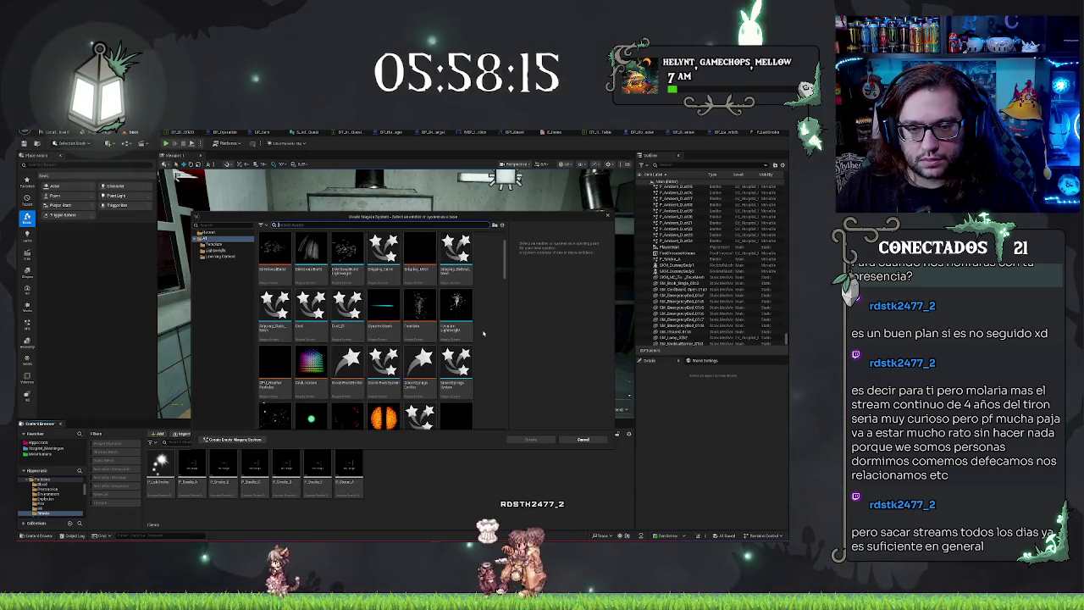
scroll(483, 333, down, 8)
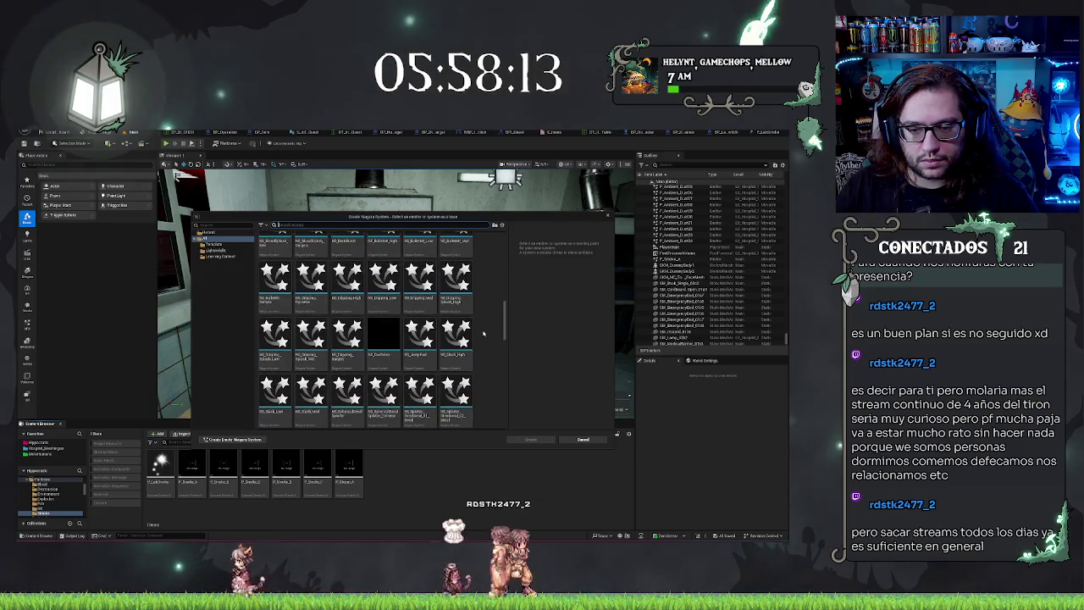
scroll(483, 333, down, 5)
scroll(483, 333, down, 5)
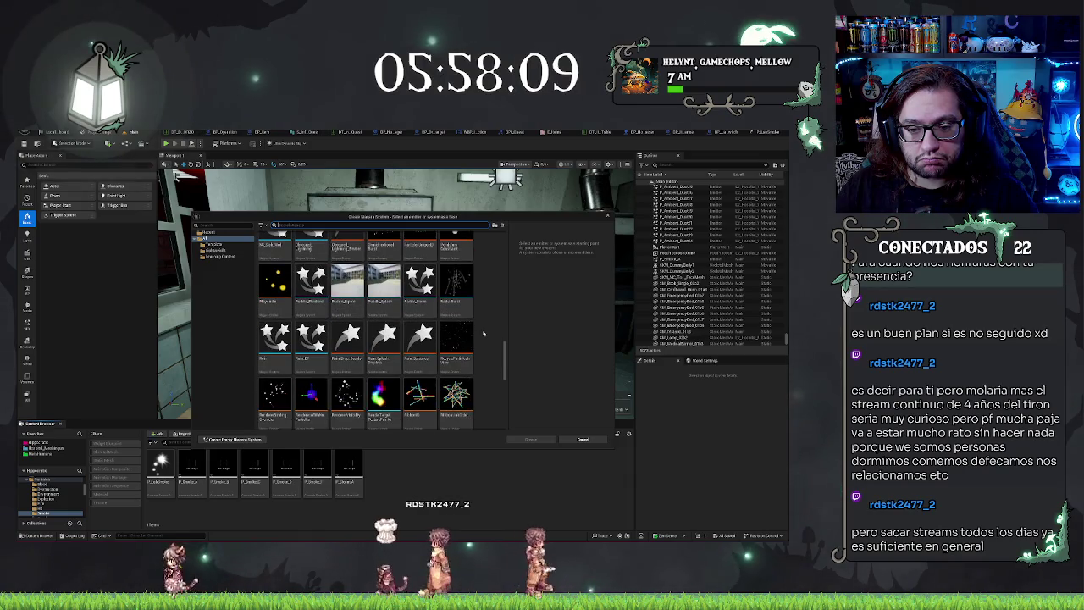
scroll(483, 333, down, 3)
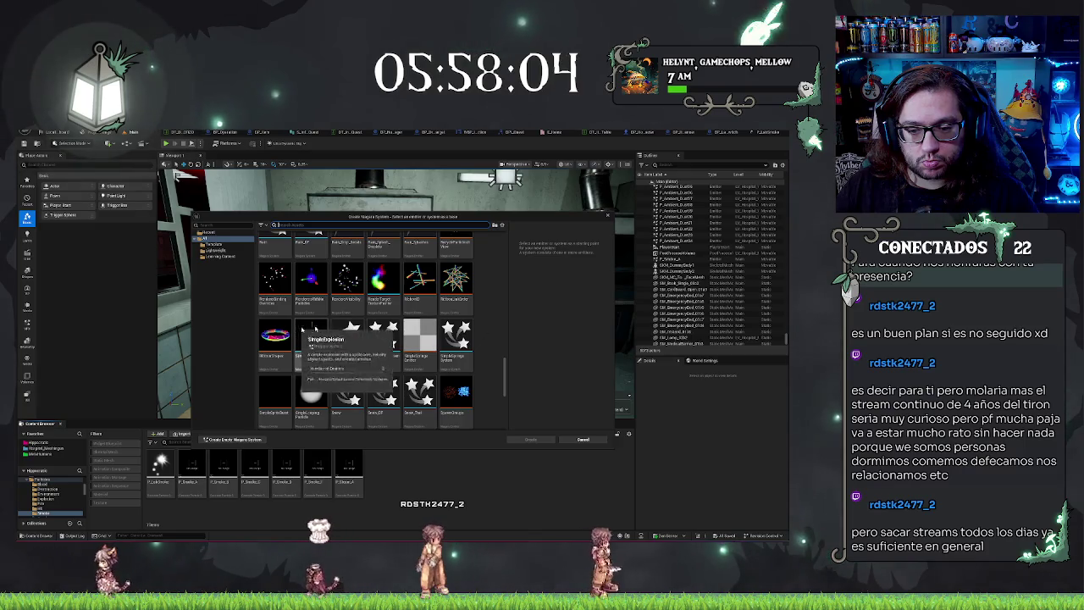
scroll(437, 327, down, 3)
scroll(480, 317, down, 5)
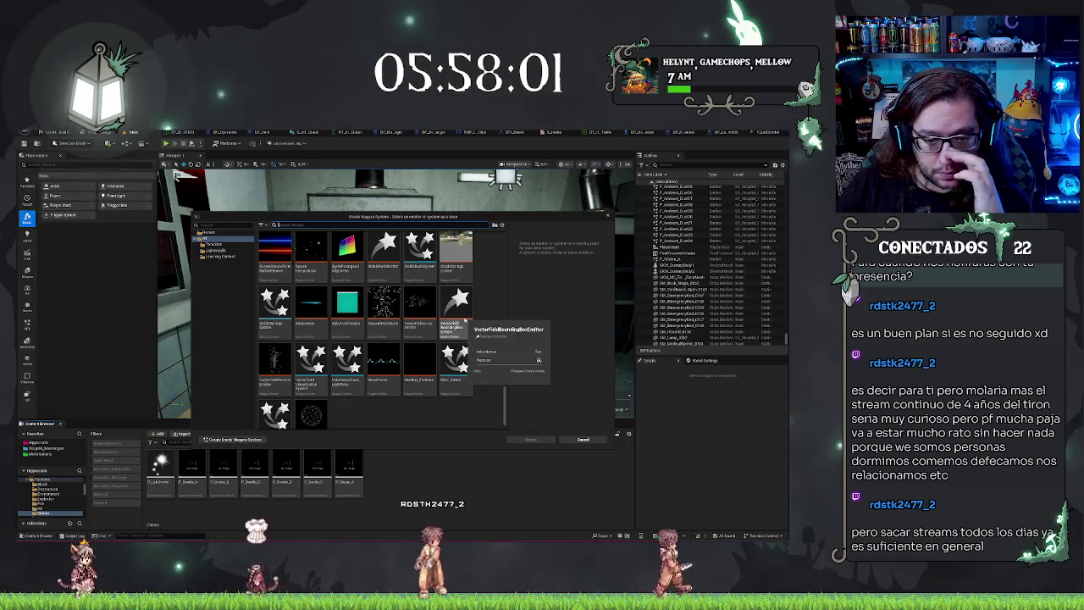
scroll(427, 322, down, 1)
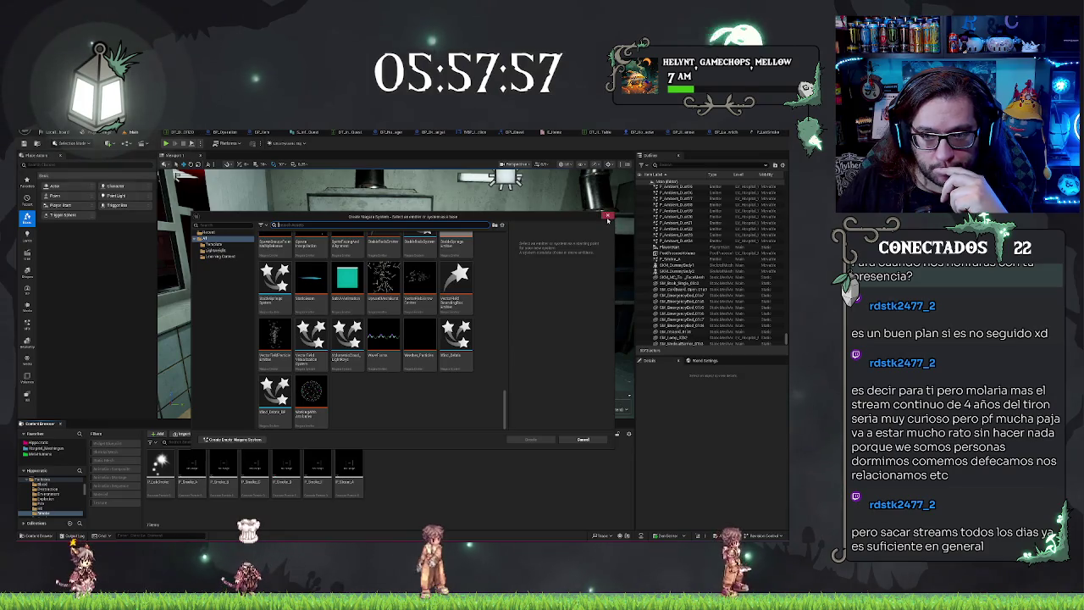
click(608, 217)
- Open the smoke particle system in Cascade and inspect its Initial Size and emitter properties
right_click(165, 482)
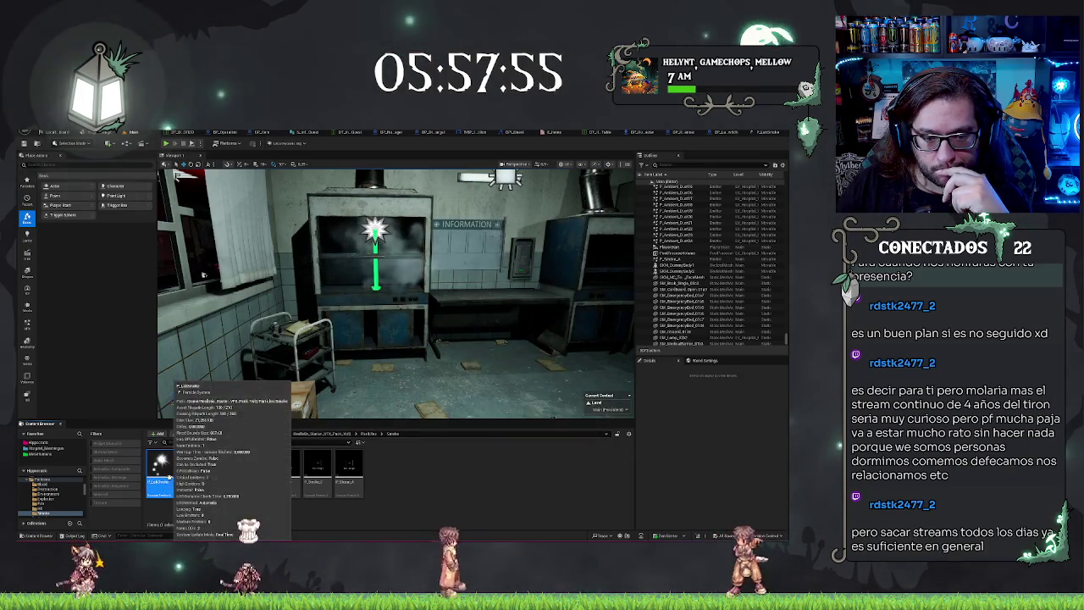
key(Escape)
double_click(165, 478)
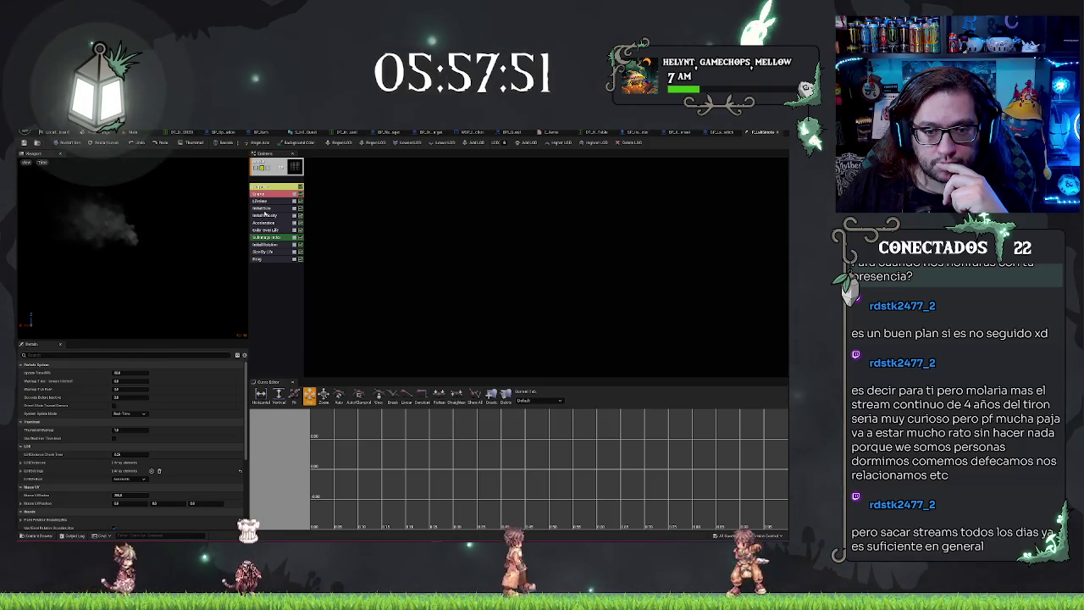
click(263, 208)
click(20, 372)
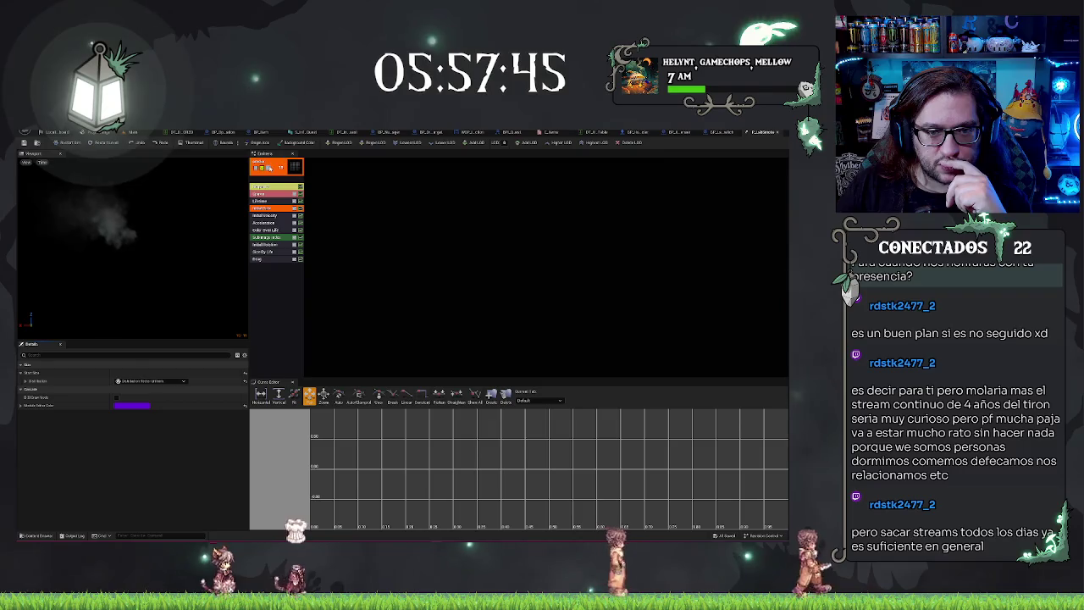
click(276, 166)
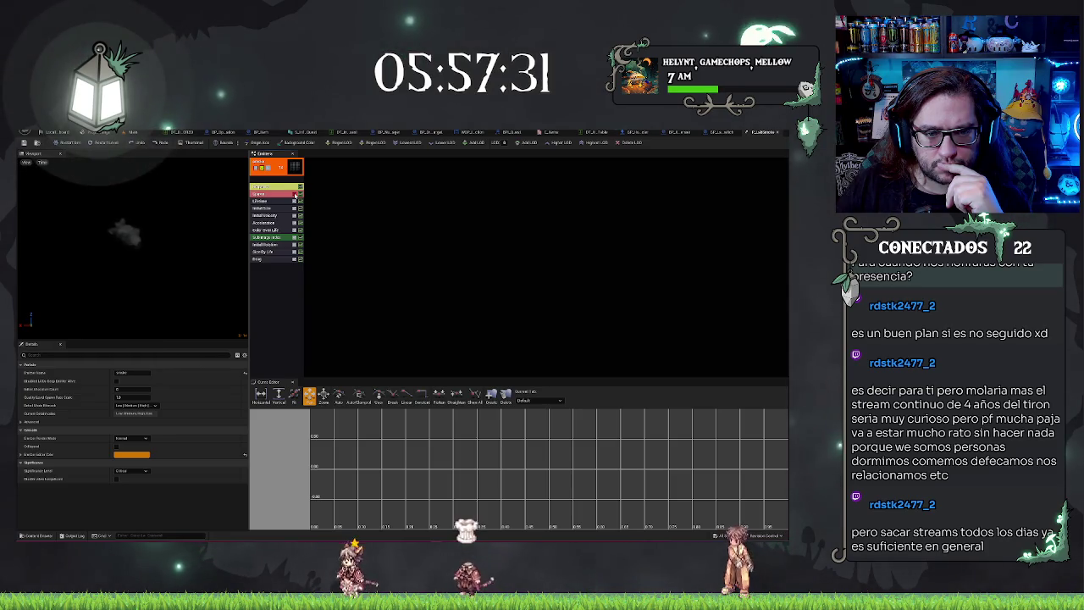
- Edit the start size values in the Initial Size module
click(271, 209)
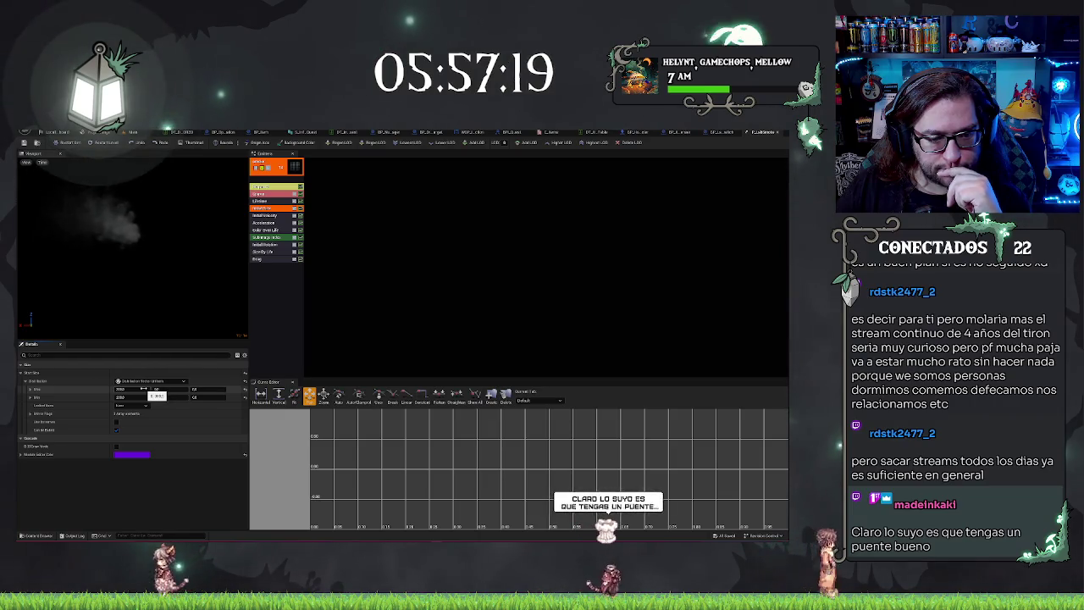
click(142, 389)
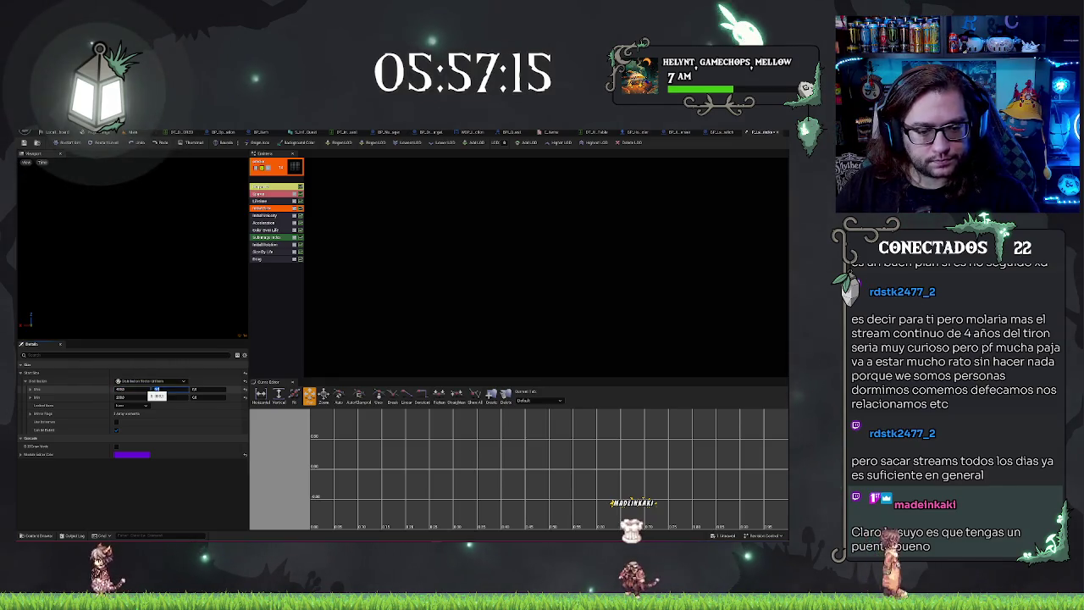
key(Tab)
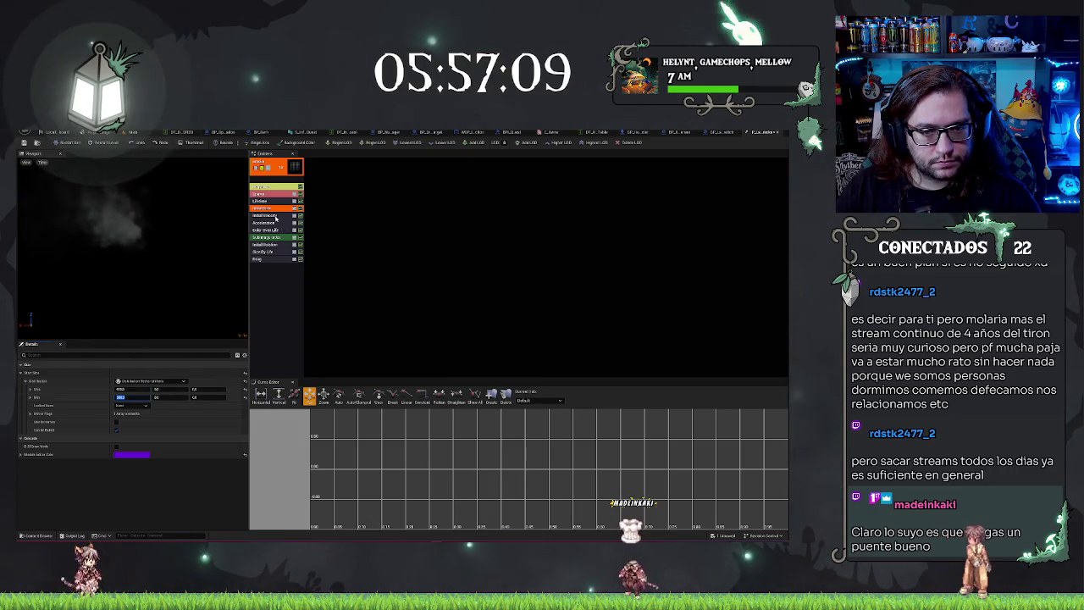
- Set the Initial Velocity's Start Velocity Radial minimum to 150
click(265, 216)
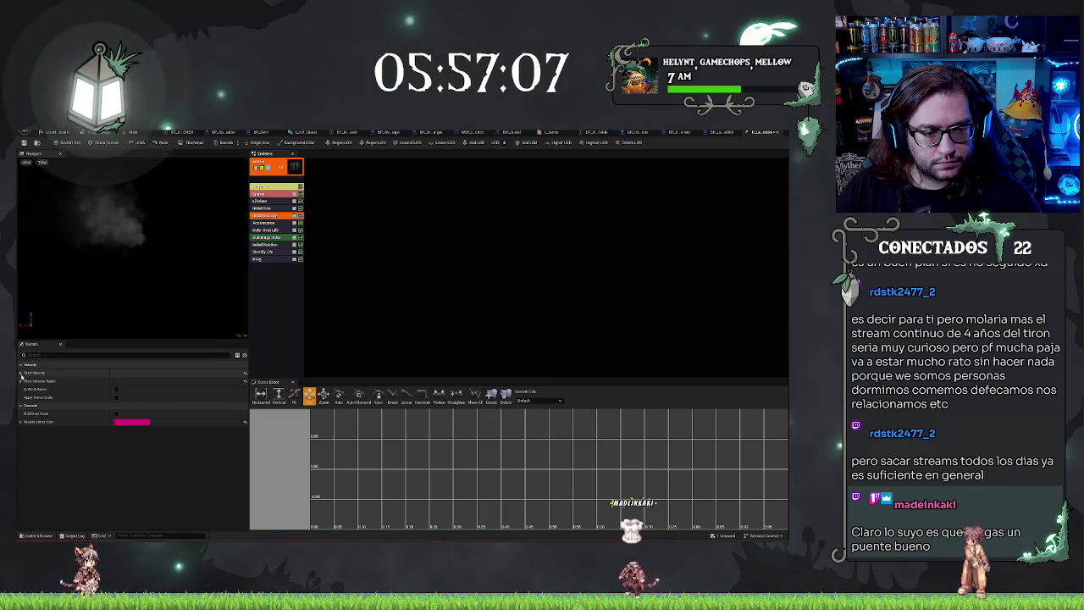
click(20, 373)
click(20, 389)
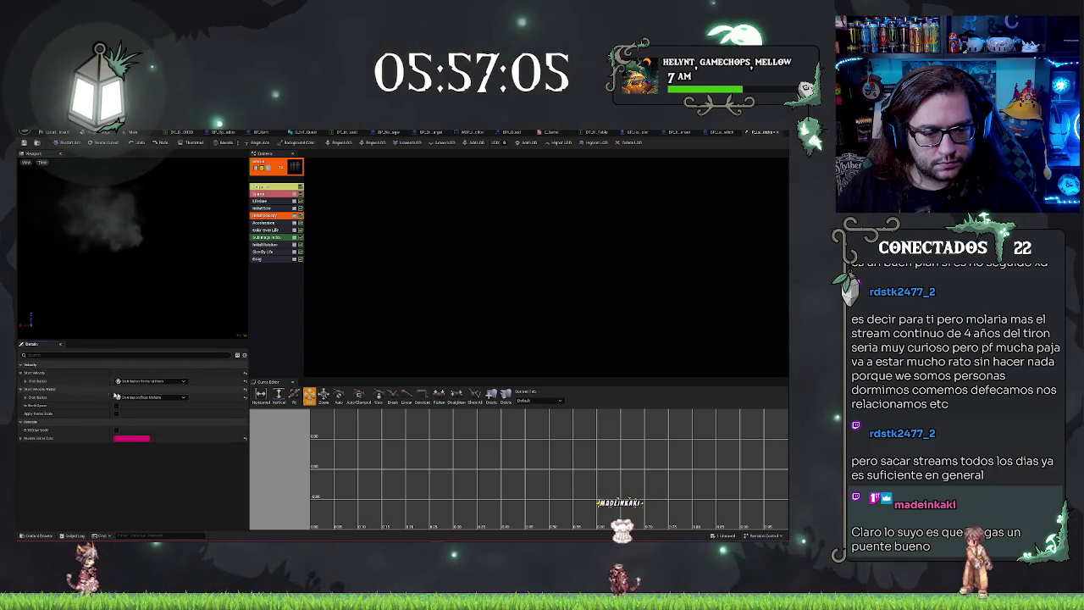
click(22, 397)
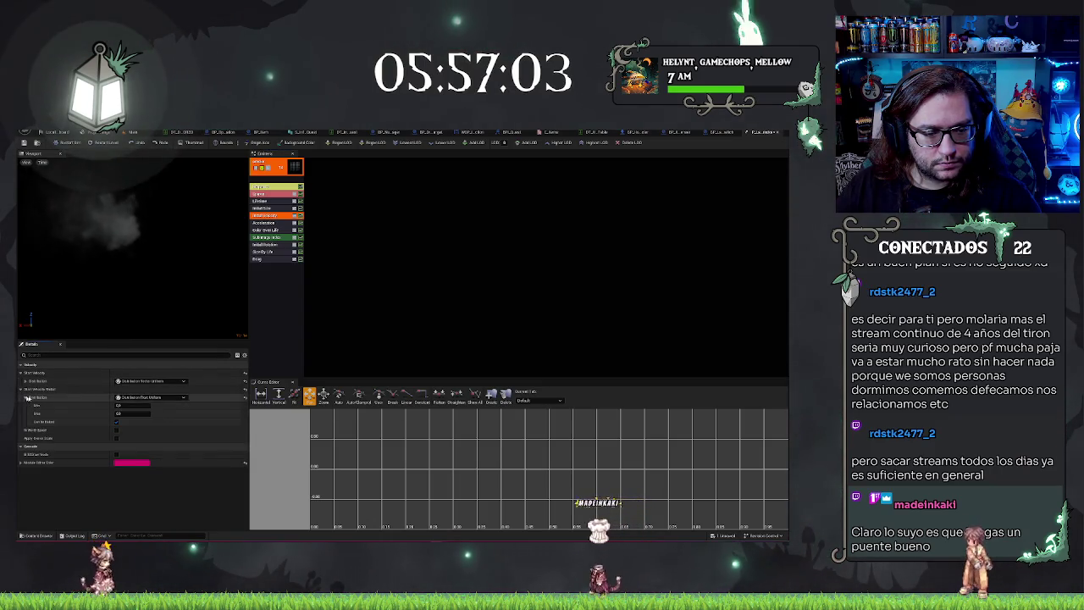
click(135, 413)
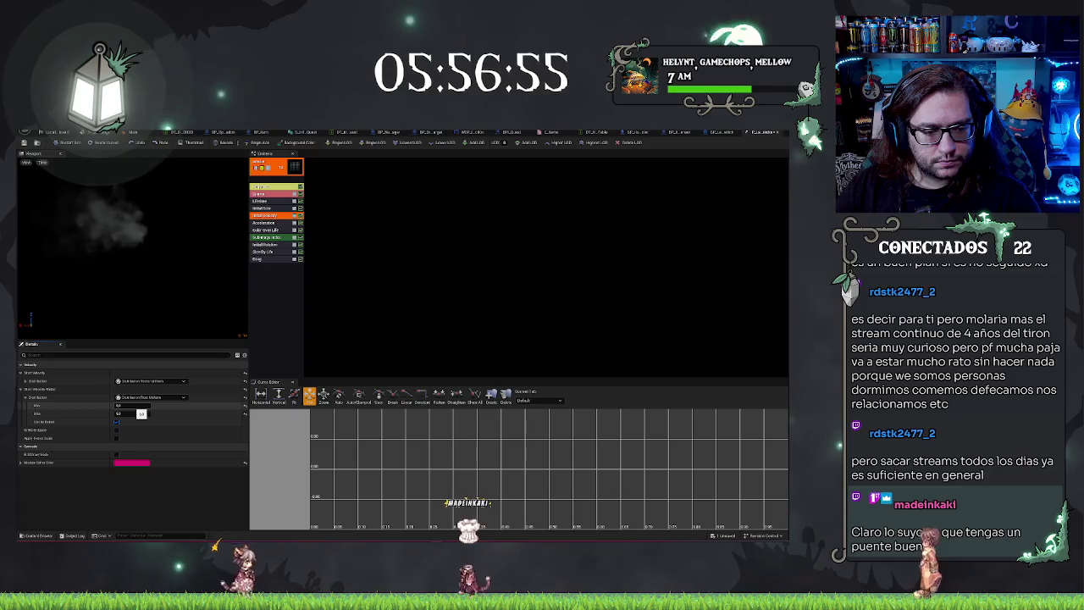
text(150)
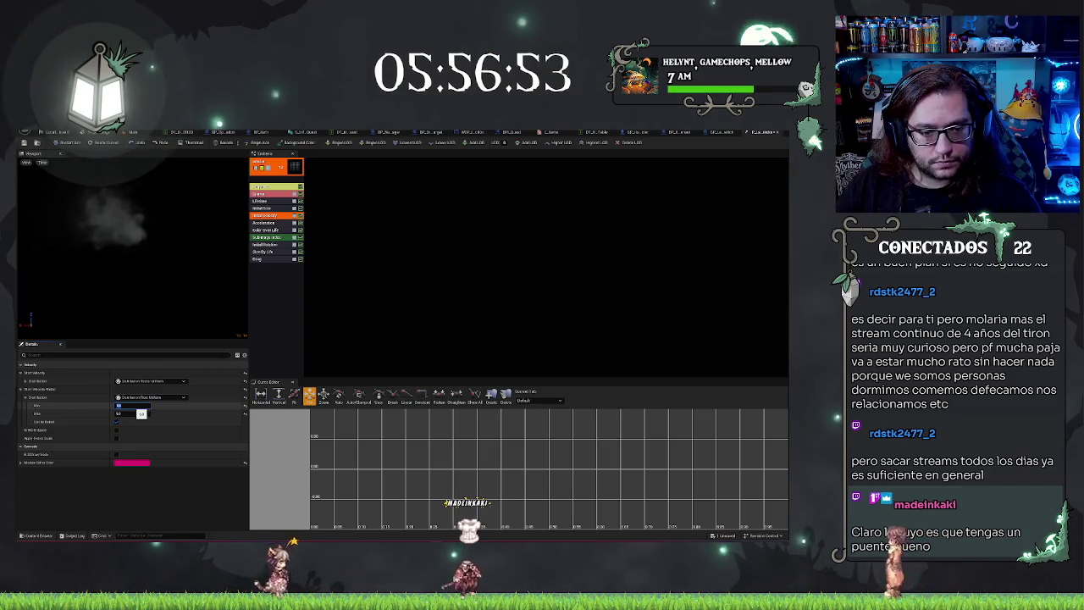